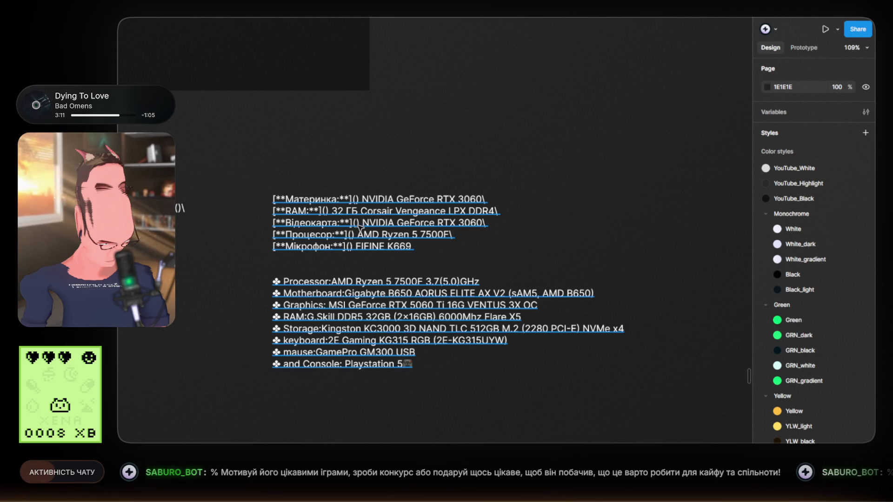
Replace NVIDIA GeForce RTX 3060 on the Відеокарта line with MSI GeForce RTX 5060 Ti
double_click(349, 303)
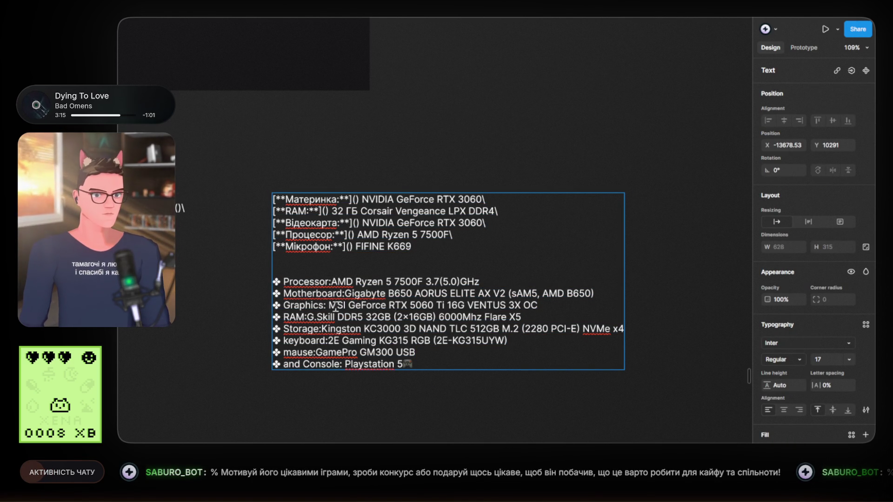
mouse_move(329, 306)
mouse_down()
mouse_move(423, 306)
mouse_move(435, 317)
mouse_move(445, 307)
mouse_up()
key(ctrl+c)
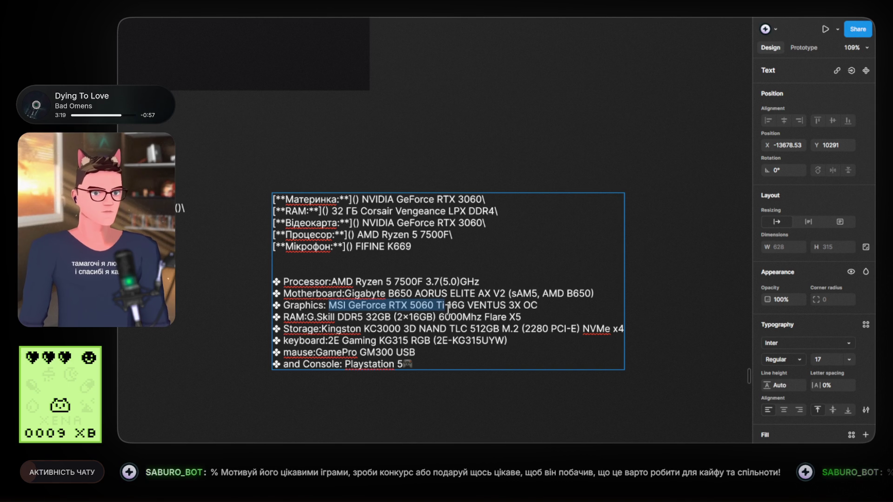
drag(362, 222, 483, 223)
key(ctrl+v)
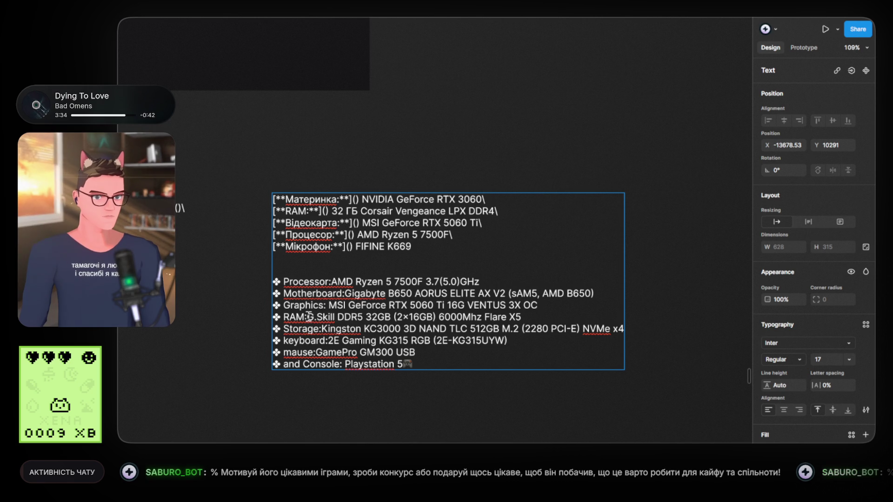
Paste G.Skill DDR5 32GB (2×16GB) over the Corsair DDR4 RAM value, then select the Процесор line
drag(307, 317, 437, 318)
key(ctrl+c)
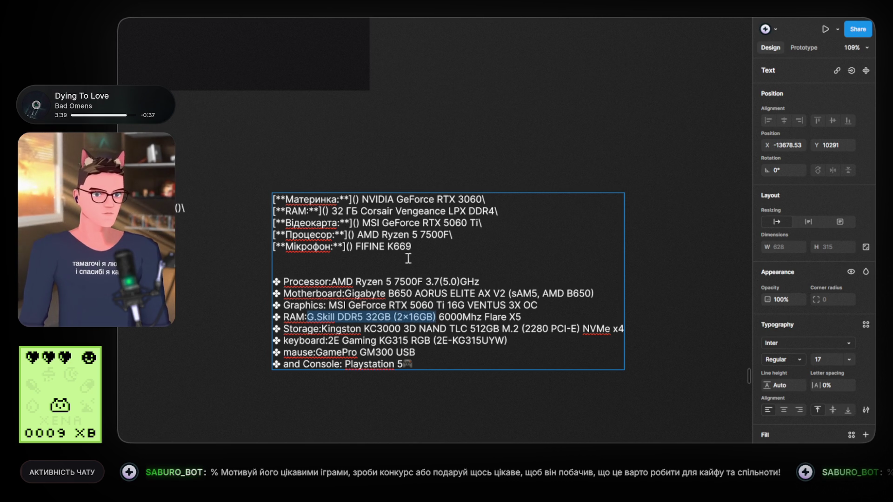
click(333, 210)
drag(332, 210, 495, 213)
key(ctrl+v)
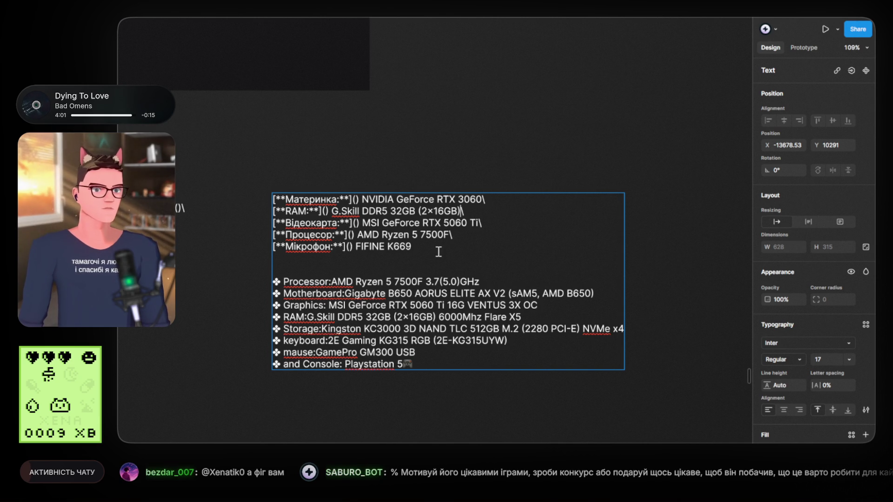
drag(466, 233, 256, 232)
key(ctrl+c)
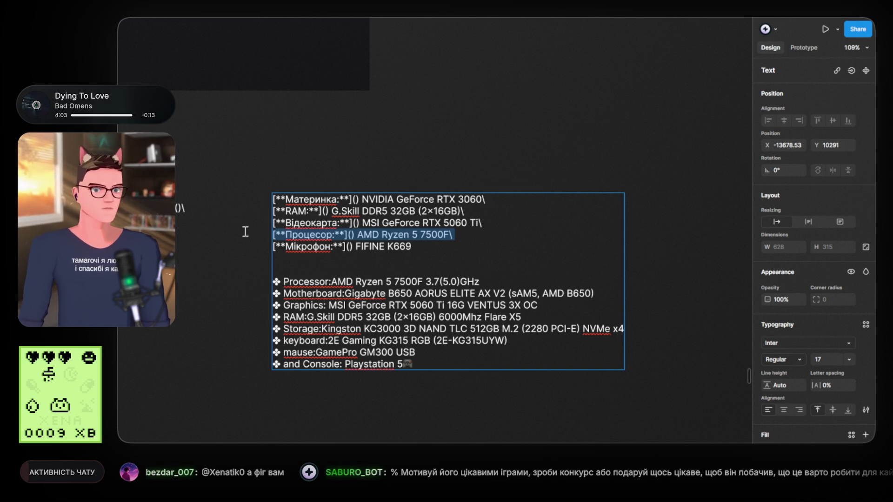
Paste a copy of the Процесор line below it and relabel the copy Пам'ять
click(477, 237)
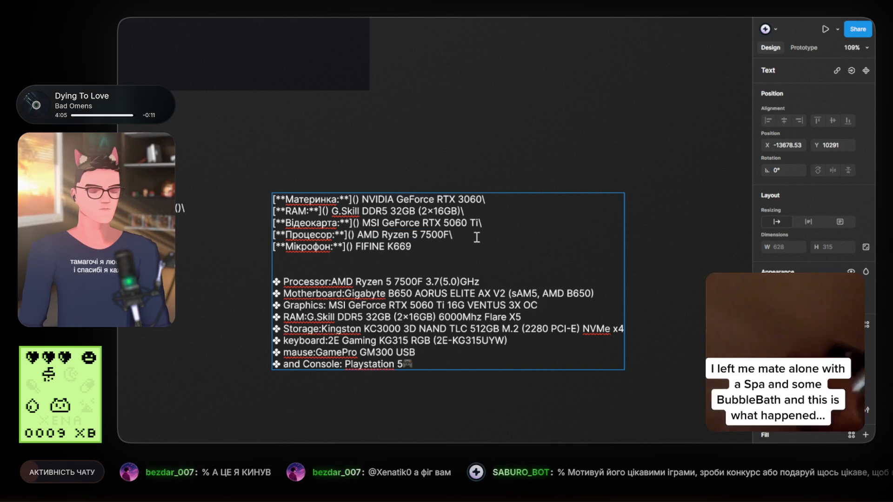
key(Return)
key(ctrl+v)
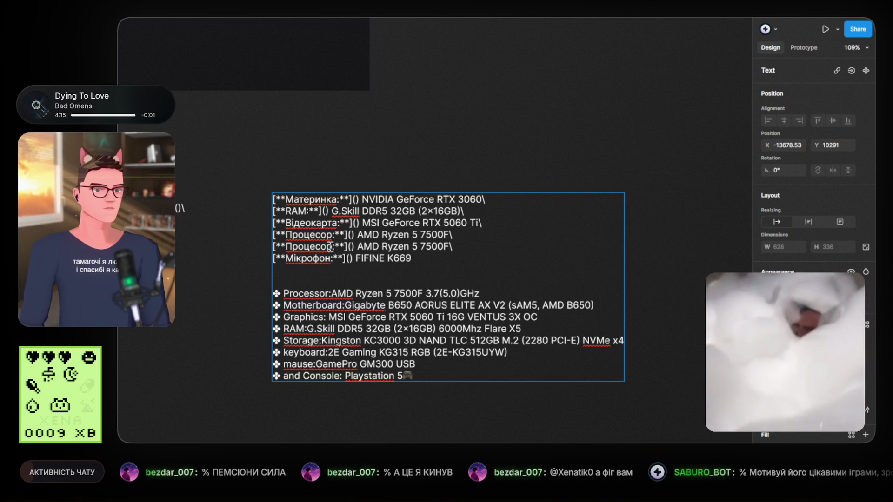
drag(333, 246, 286, 247)
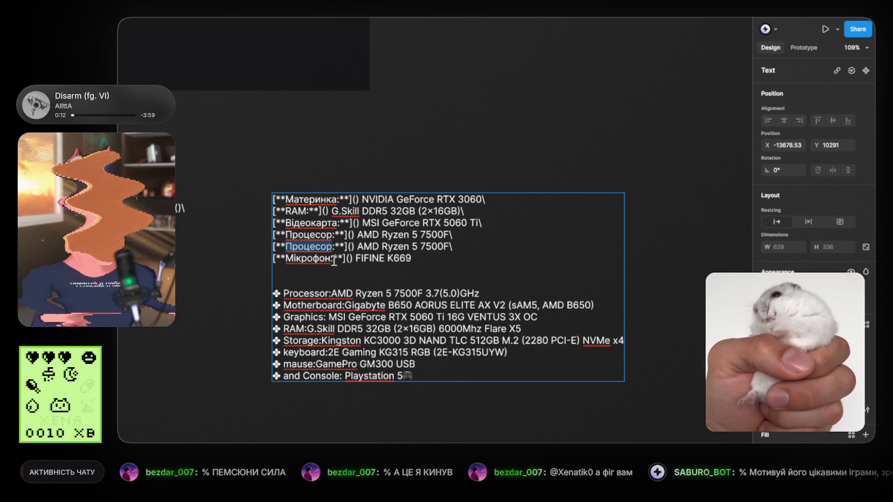
text(Пам'я)
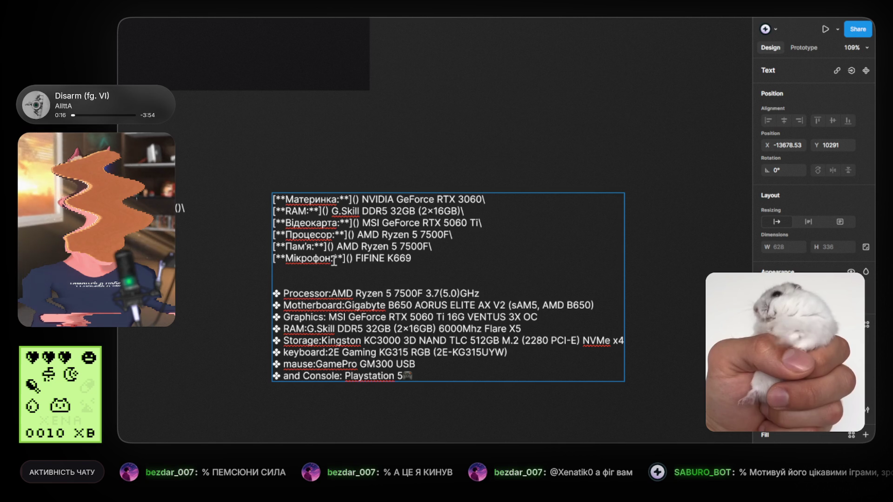
text(ть)
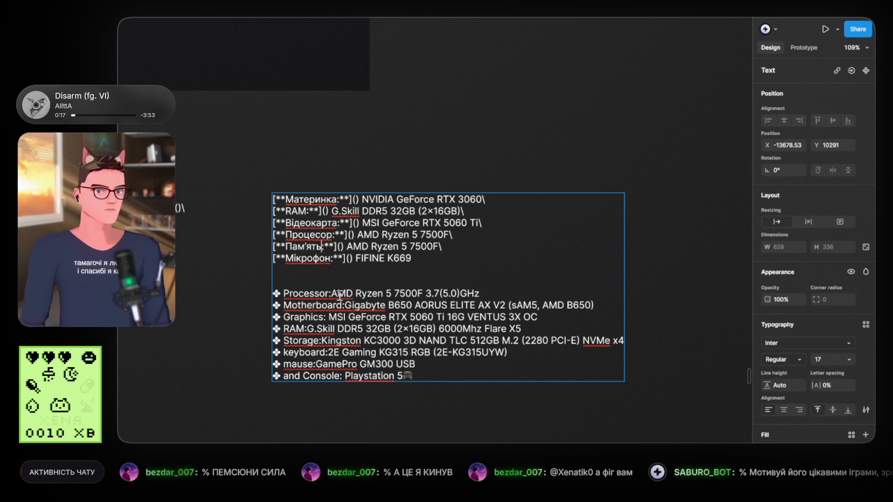
Select the Kingston drive name on the Storage line
mouse_move(323, 341)
mouse_down()
mouse_move(425, 349)
mouse_move(498, 338)
mouse_move(626, 341)
mouse_up()
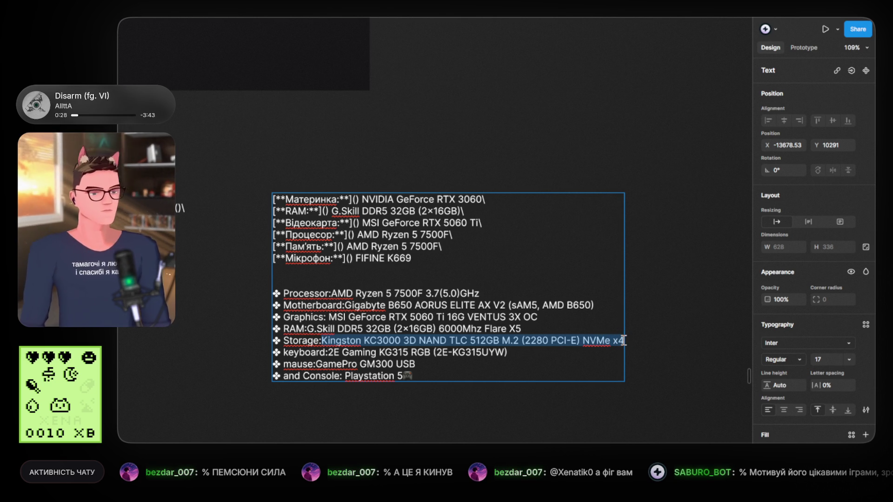
drag(622, 340, 482, 336)
click(481, 340)
drag(322, 341, 630, 339)
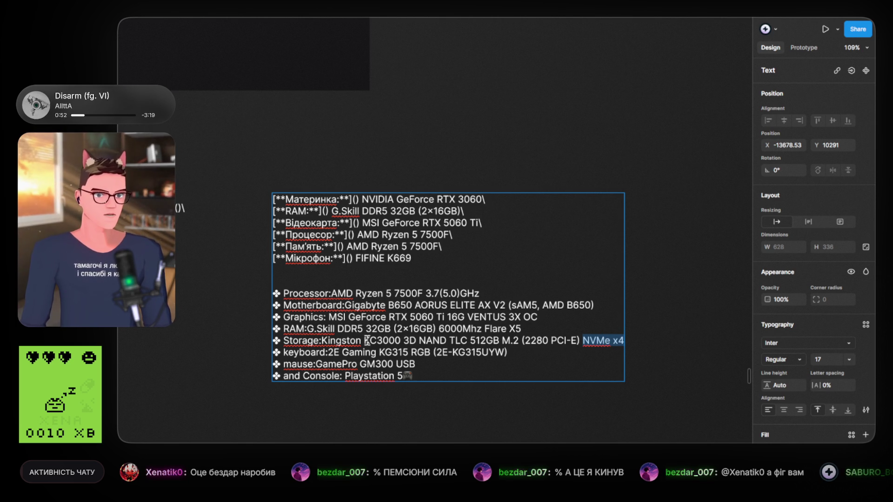
Replace the Пам'ять line's Ryzen value with Kingston KC3000 and add 512GB after it
click(365, 341)
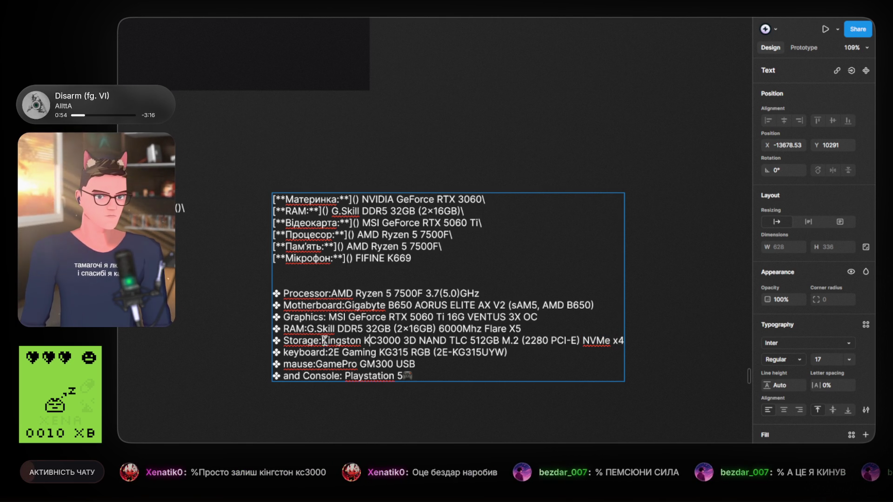
drag(321, 341, 403, 341)
key(ctrl+c)
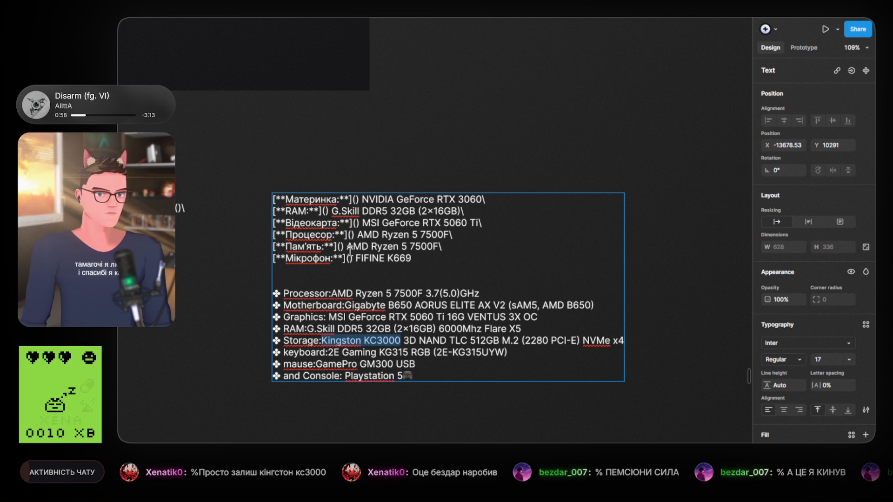
drag(346, 246, 442, 252)
key(ctrl+v)
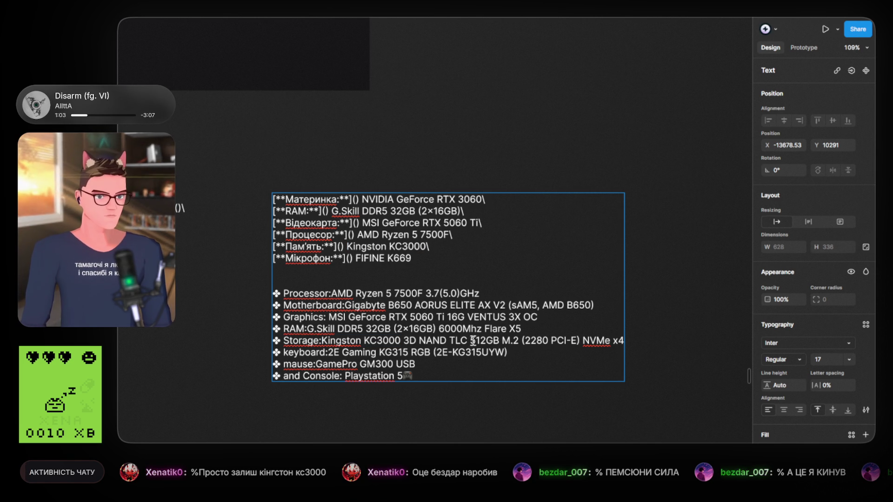
drag(470, 341, 495, 340)
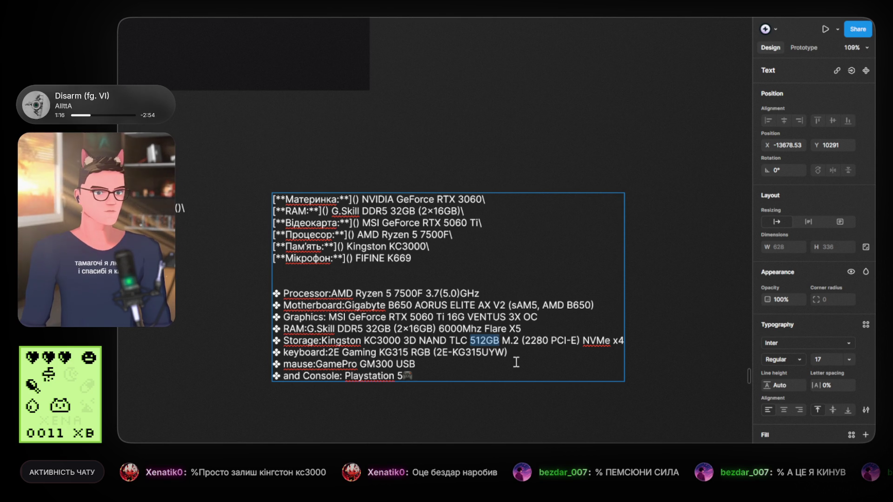
click(427, 247)
key(ctrl+z)
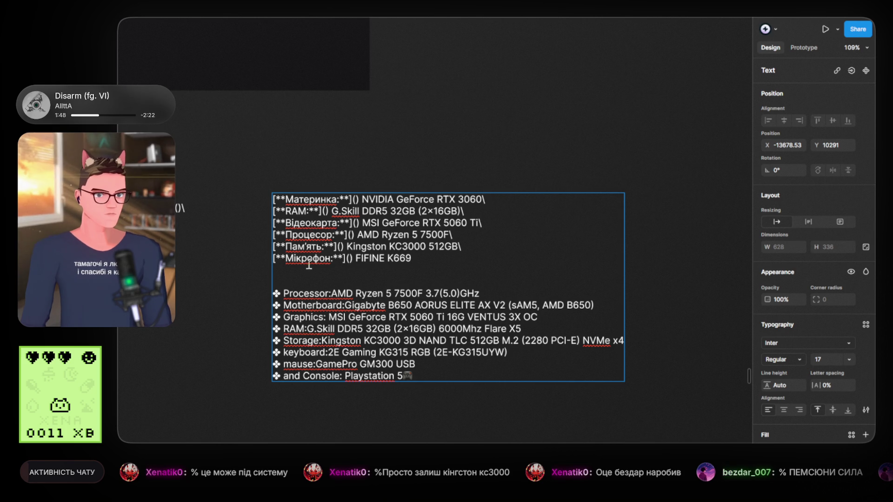
Relabel Мікрофон as Консоль and replace FIFINE K669 with PlayStation 5
drag(330, 261, 287, 258)
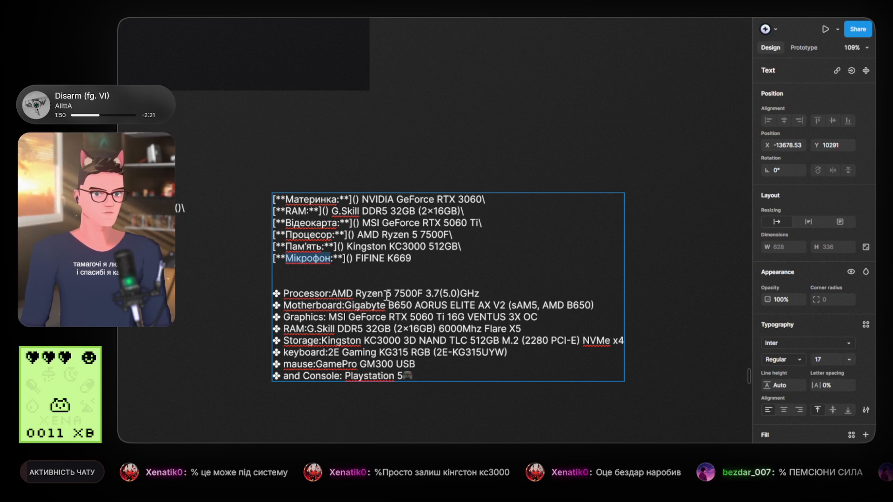
text(Консоль)
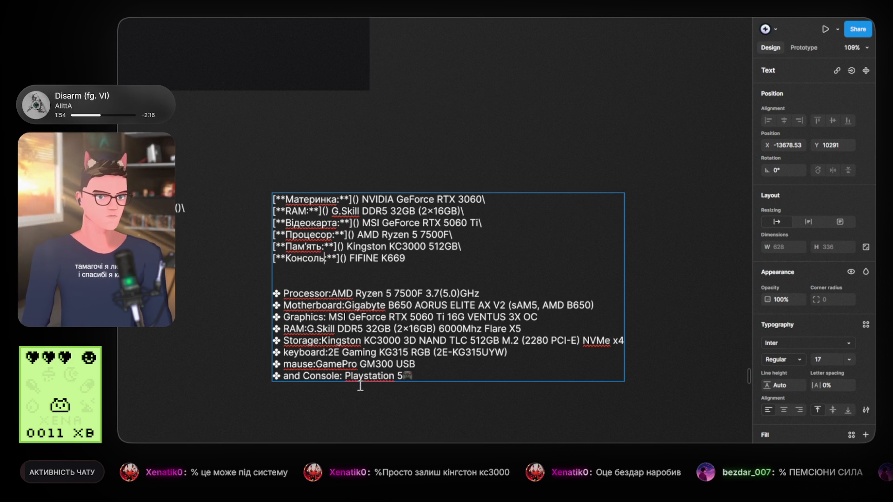
text(:)
drag(347, 376, 392, 374)
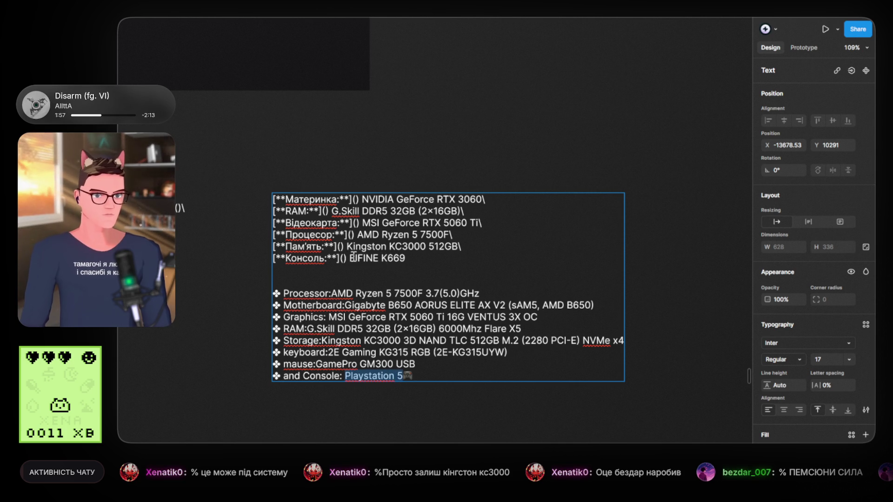
key(ctrl+c)
drag(350, 258, 406, 258)
key(ctrl+v)
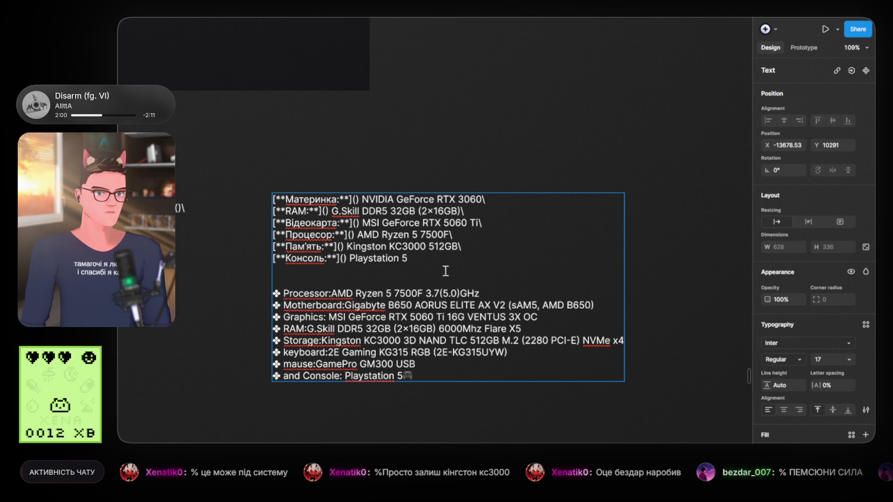
click(371, 258)
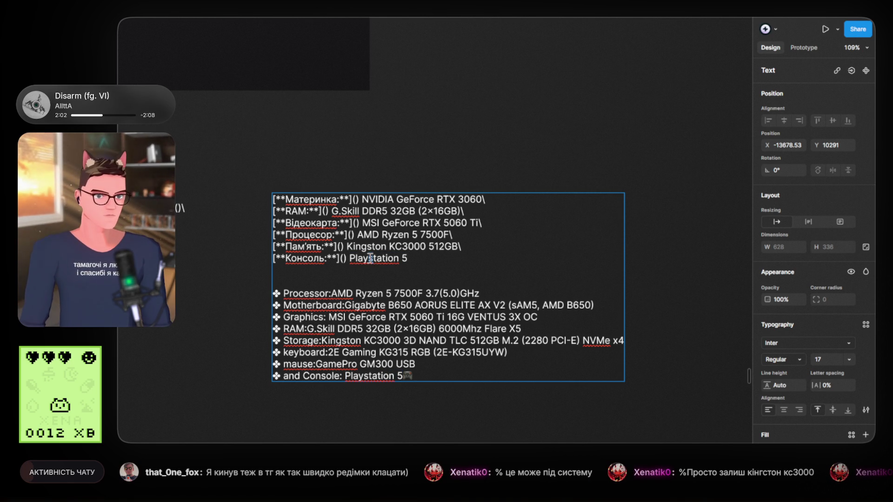
text(S)
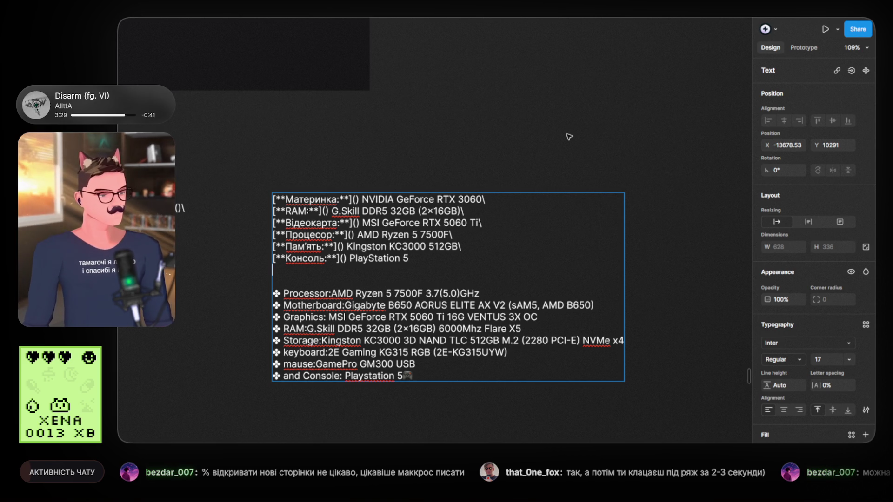
Duplicate the Пам'ять Kingston KC3000 512GB line and relabel the copy Мишка:
key(Escape)
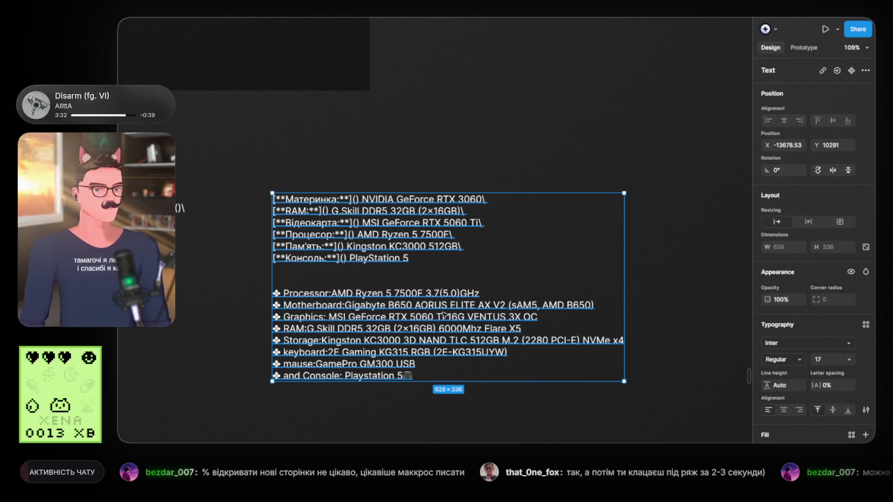
key(Return)
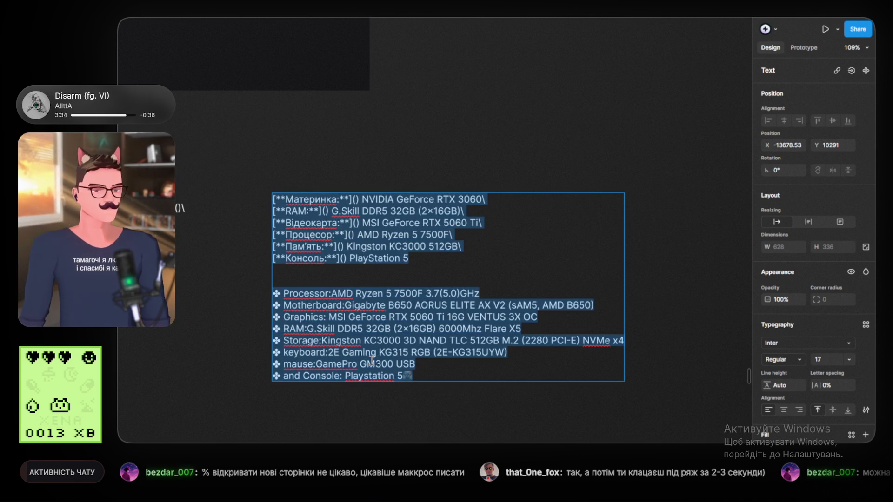
mouse_move(470, 247)
mouse_down()
mouse_move(267, 235)
mouse_move(241, 243)
mouse_up()
click(489, 244)
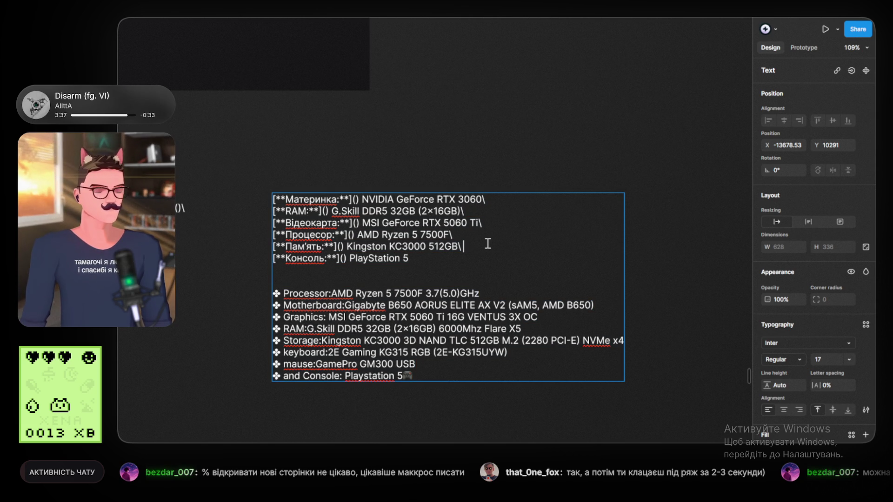
key(Return)
key(ctrl+v)
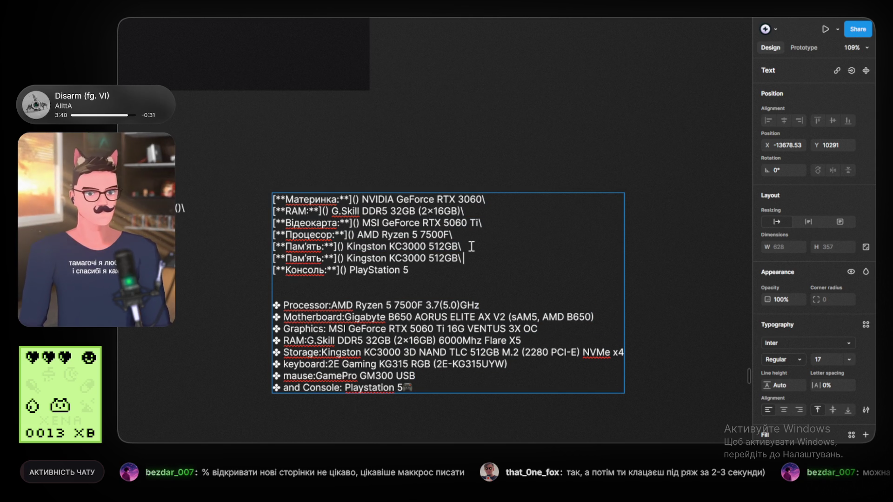
drag(321, 259, 285, 259)
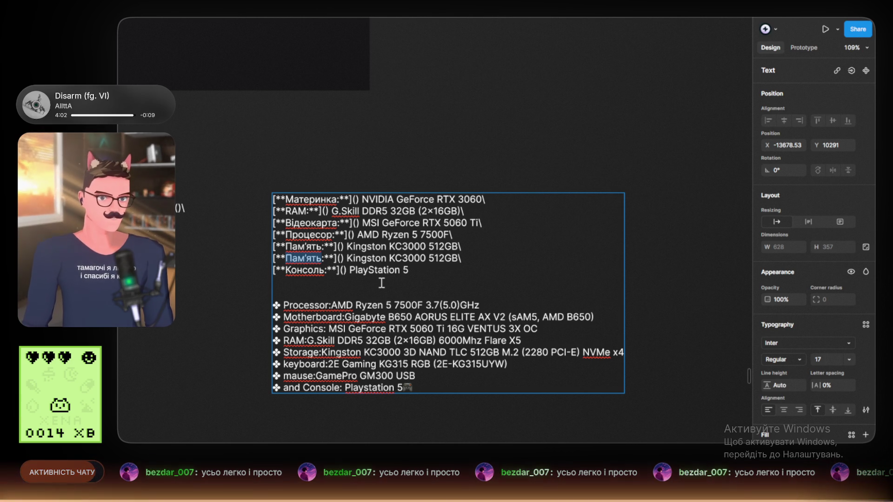
text(Мишка:)
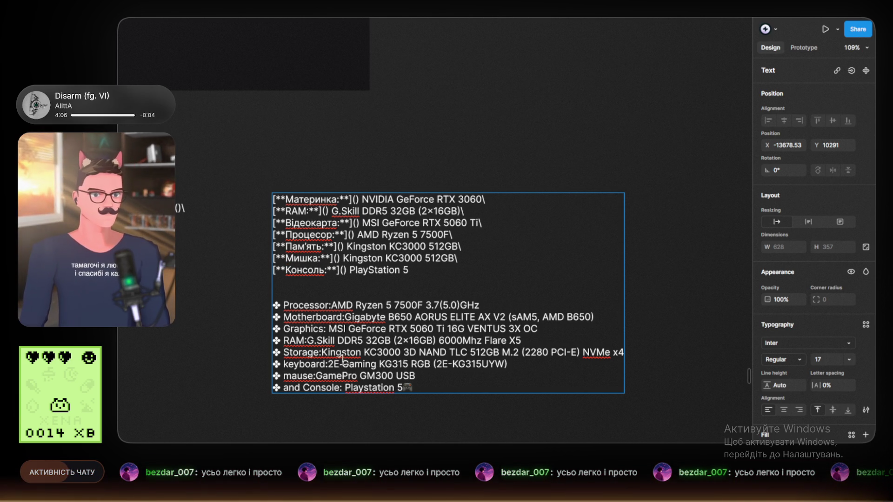
Replace the Мишка line's Kingston value with GamePro GM300 USB
drag(317, 376, 413, 376)
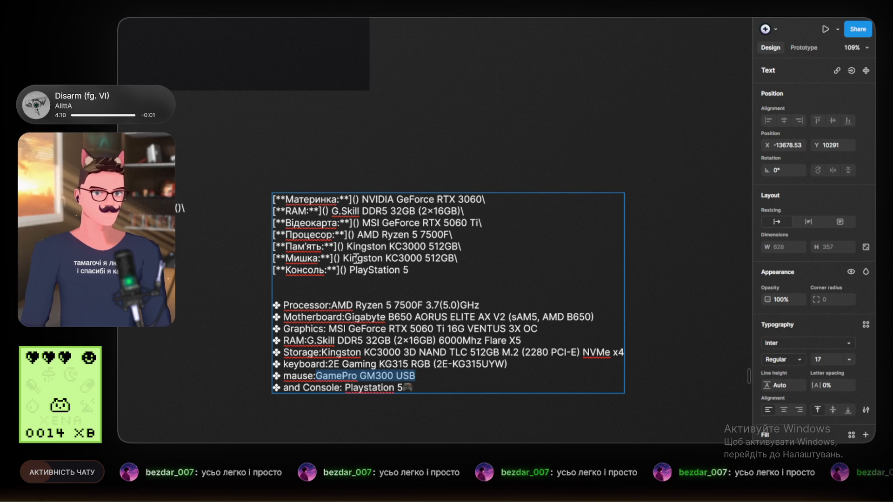
drag(344, 258, 456, 258)
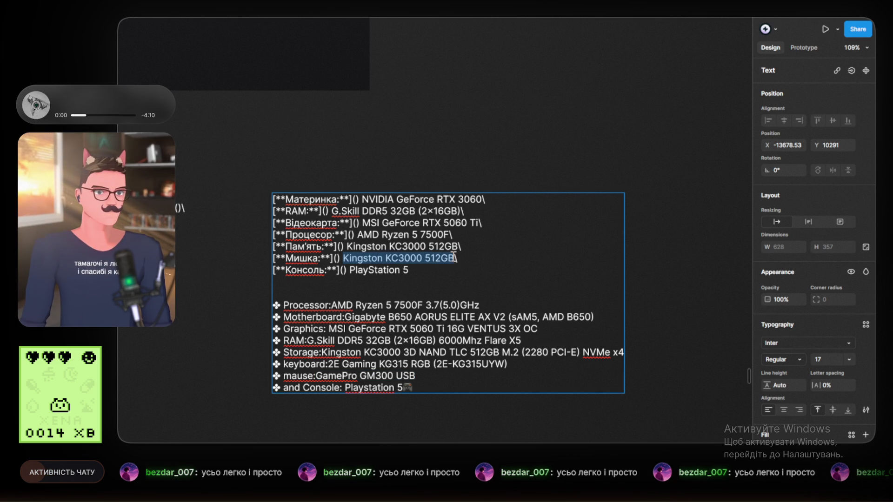
key(ctrl+v)
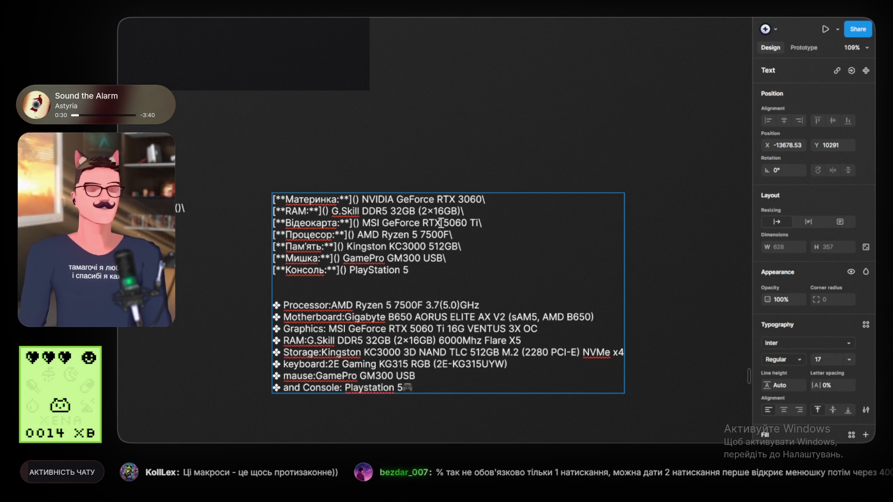
key(End)
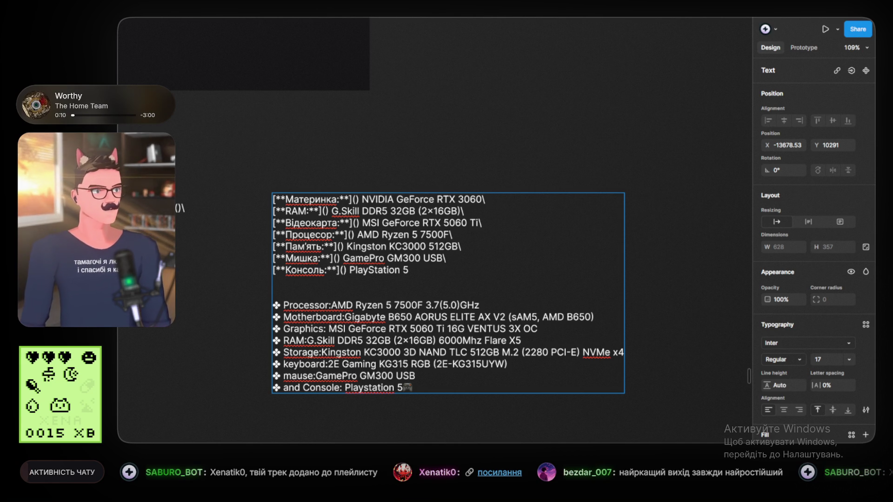
Delete the English spec list from the text box
key(Escape)
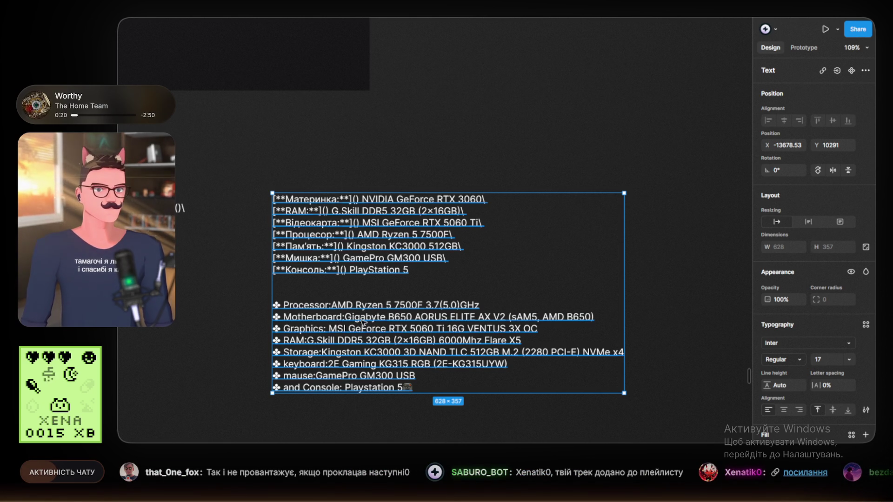
double_click(381, 369)
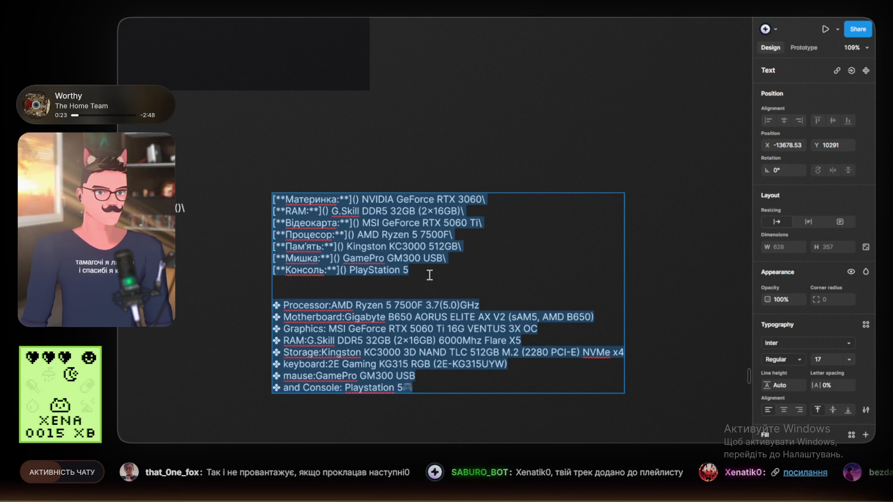
drag(434, 388, 241, 287)
key(BackSpace)
key(Escape)
key(Escape)
Move the social-links command block up and left beneath the chat rules
scroll(397, 369, down, 5)
scroll(398, 369, down, 1)
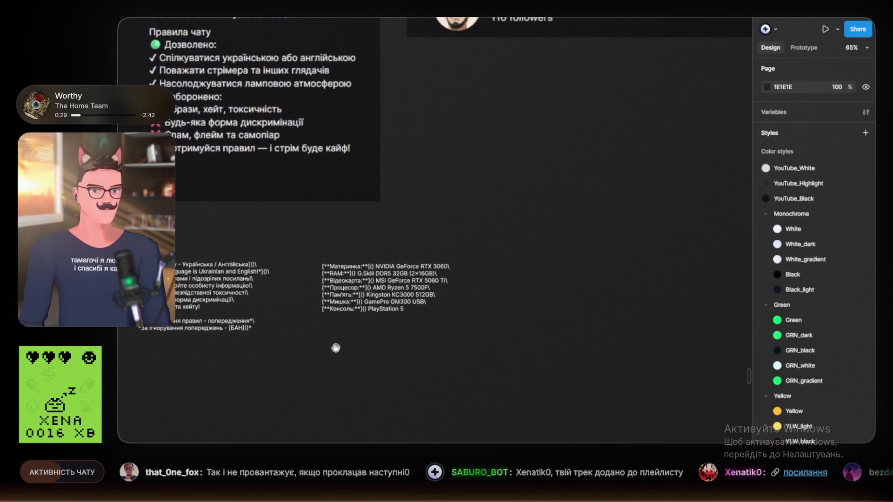
scroll(405, 358, left, 5)
scroll(364, 315, up, 3)
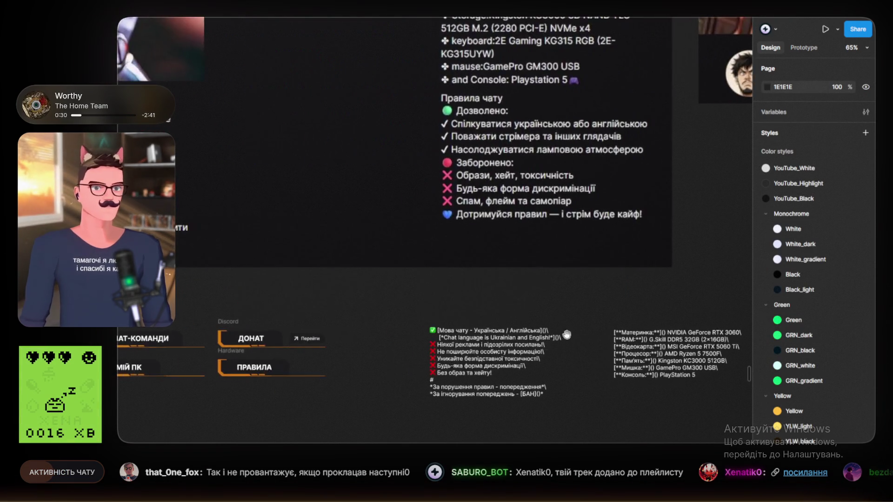
scroll(358, 335, down, 3)
scroll(346, 364, up, 3)
scroll(325, 209, left, 5)
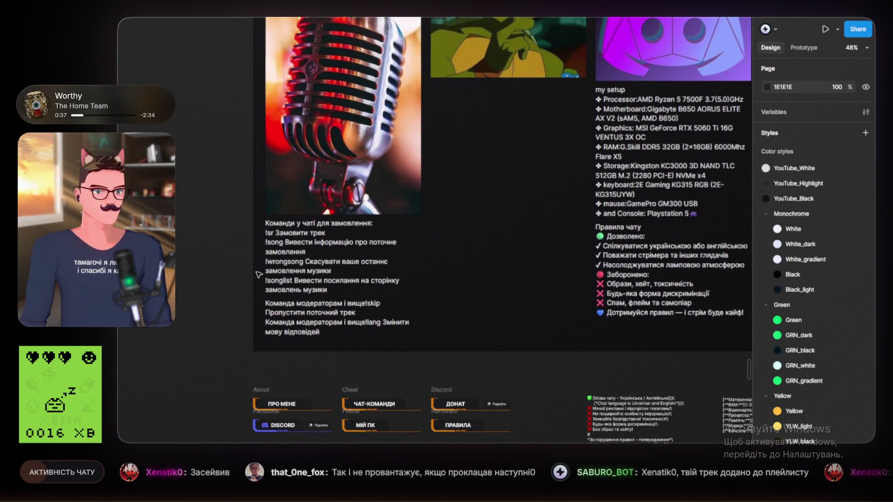
scroll(424, 320, down, 5)
scroll(424, 320, right, 5)
click(453, 296)
drag(453, 296, 423, 289)
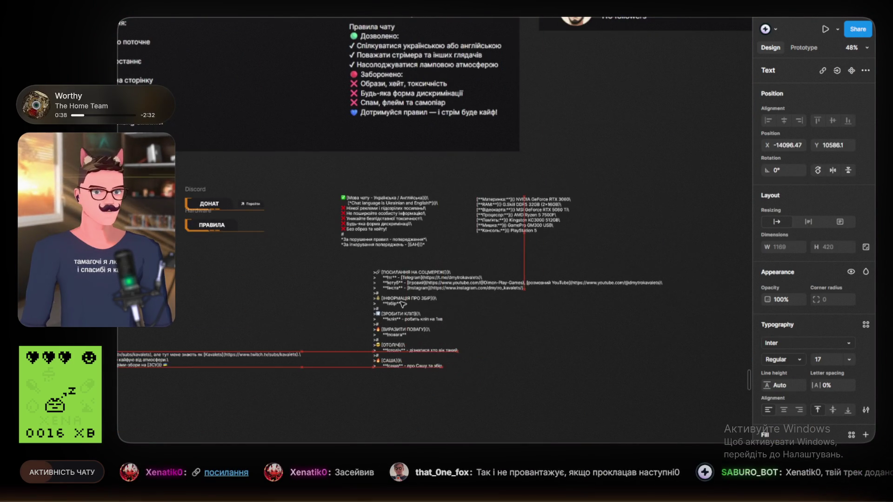
scroll(423, 289, left, 3)
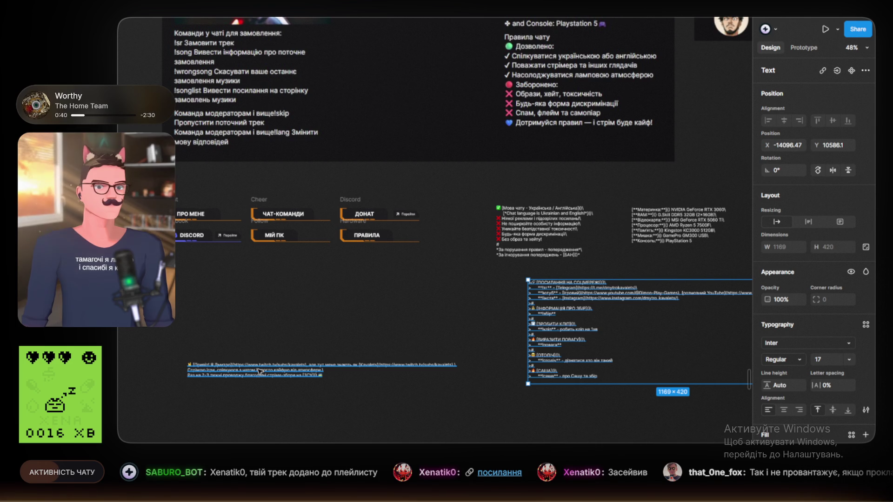
key(Escape)
Pan around the canvas to review the command and chat-rules text blocks
scroll(330, 138, up, 8)
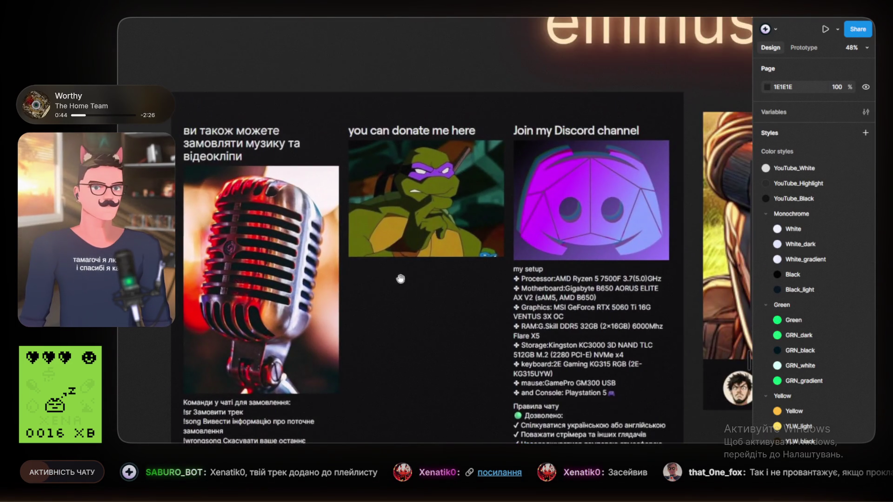
drag(401, 279, 419, 303)
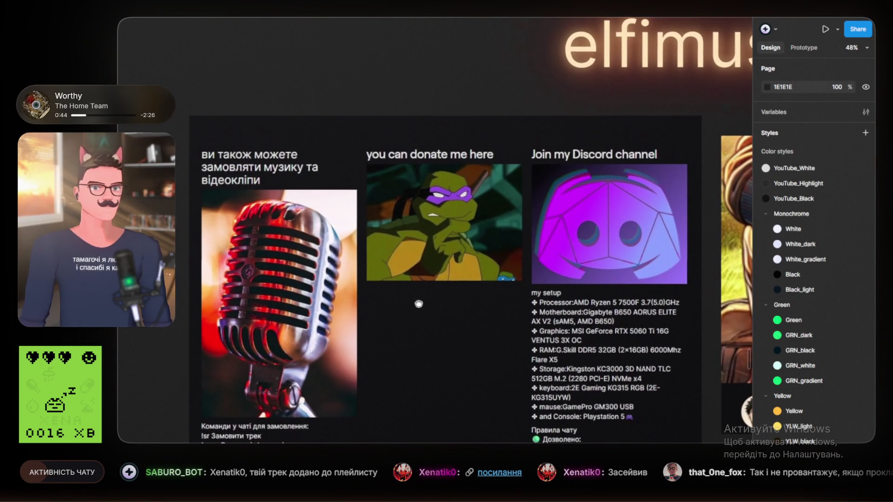
scroll(453, 289, down, 5)
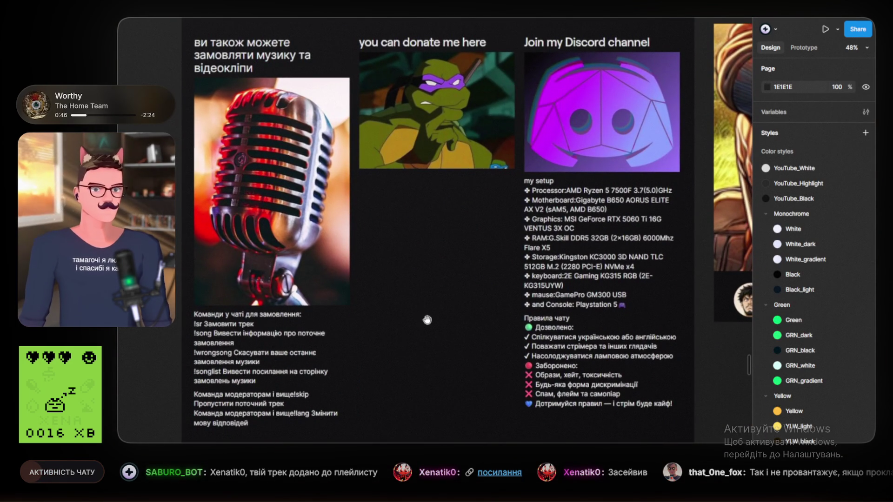
scroll(450, 300, down, 1)
scroll(450, 291, right, 2)
scroll(437, 290, down, 6)
scroll(421, 290, left, 4)
scroll(408, 339, up, 3)
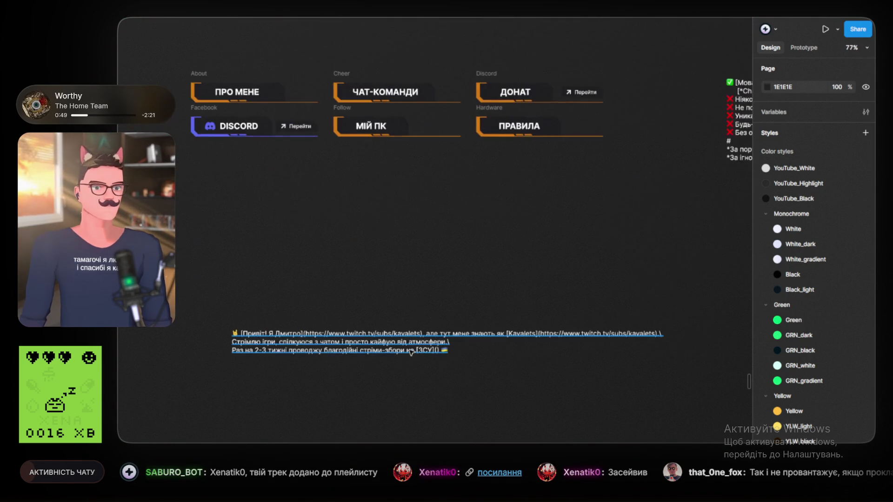
click(409, 348)
click(471, 275)
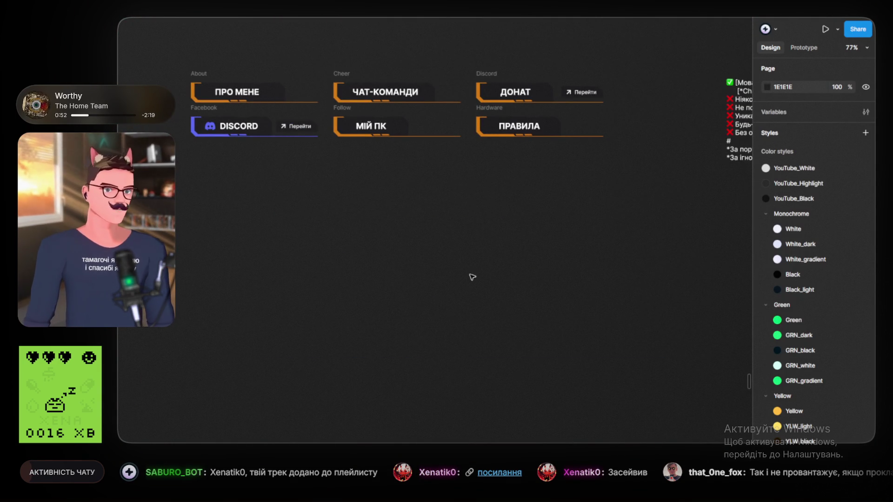
scroll(465, 279, right, 10)
scroll(466, 279, up, 2)
scroll(317, 320, down, 3)
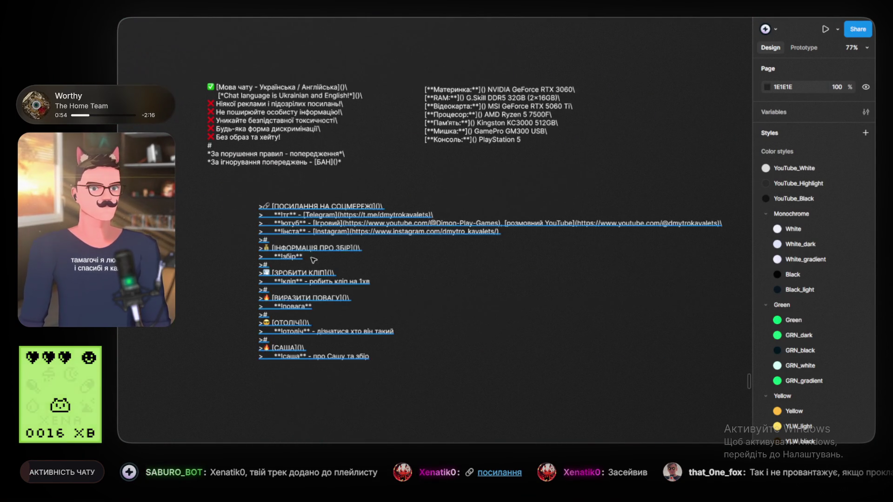
scroll(353, 335, up, 1)
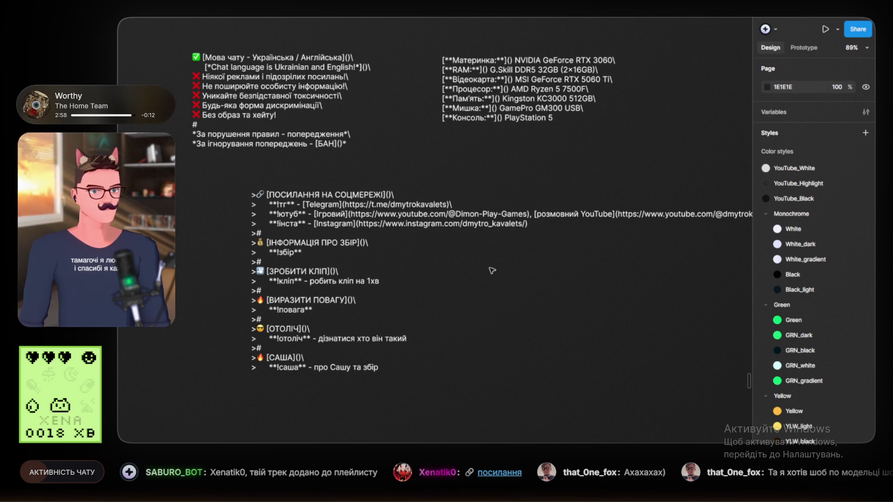
Drag the song-request commands block to the left of the social-links block
scroll(492, 270, down, 3)
scroll(552, 302, up, 3)
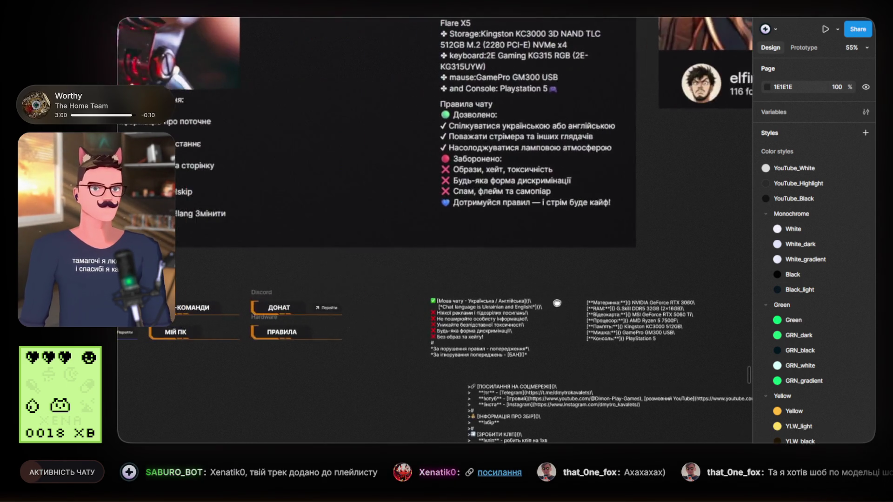
drag(552, 303, 493, 225)
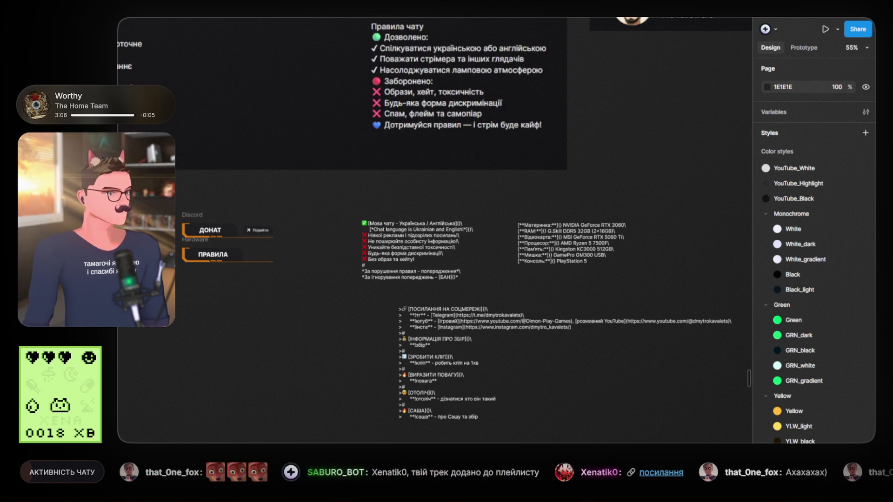
scroll(479, 315, down, 3)
scroll(479, 315, up, 5)
drag(479, 315, 310, 287)
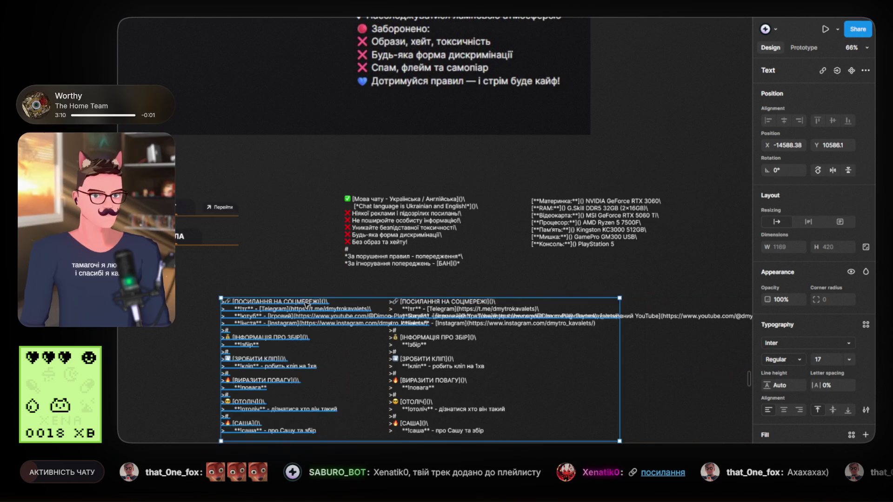
click(310, 287)
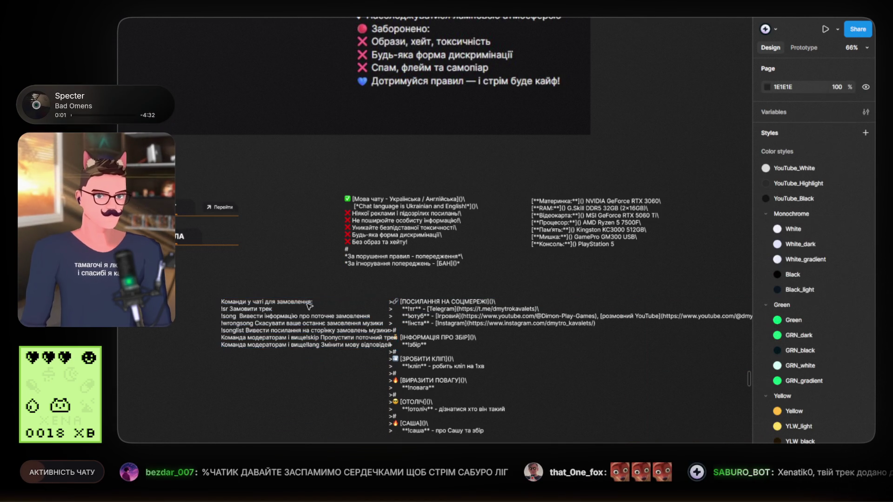
scroll(321, 332, up, 3)
drag(328, 331, 263, 323)
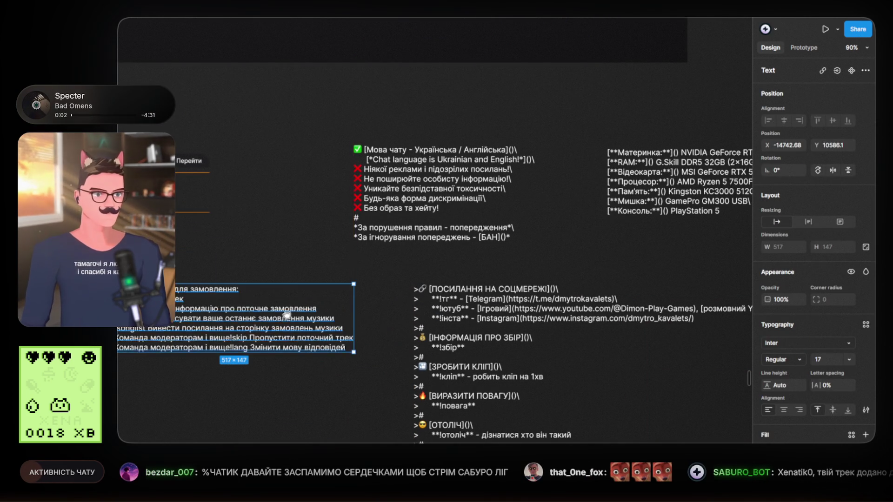
scroll(263, 323, left, 3)
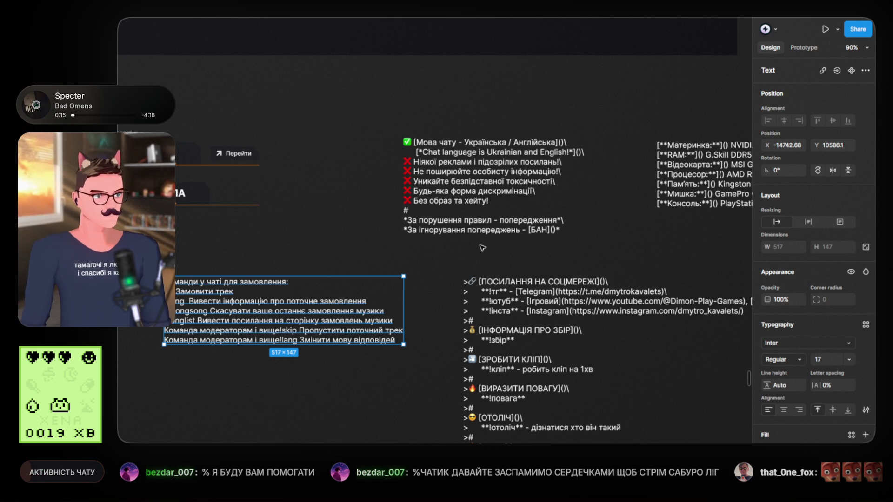
Shift the song-request commands block left and down near the ДОНАТ and ПРАВИЛА panels
click(440, 257)
drag(437, 258, 465, 231)
drag(359, 291, 341, 307)
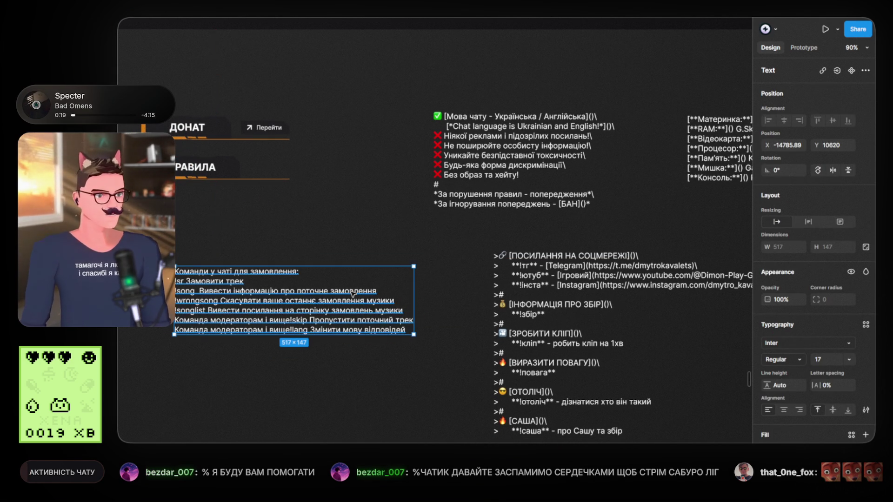
key(Return)
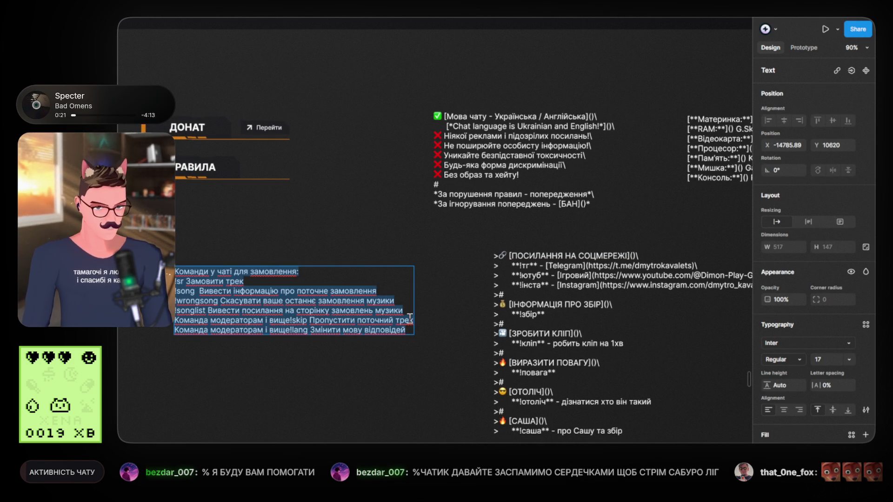
key(Escape)
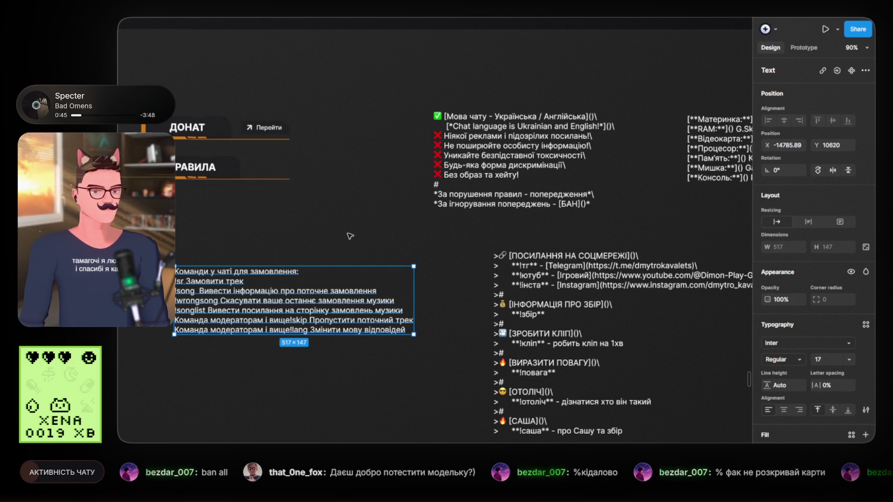
key(Escape)
Align the song-request commands block under the ДОНАТ button column and begin editing it
scroll(346, 228, left, 3)
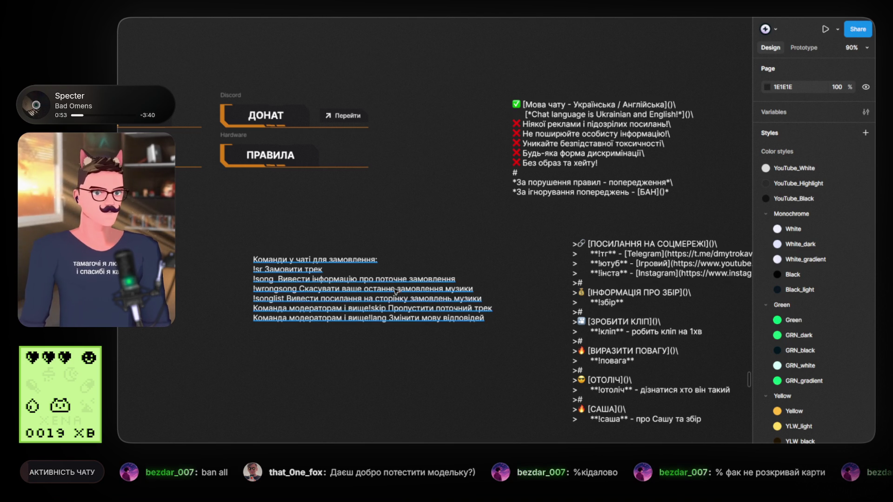
drag(385, 223, 451, 221)
drag(377, 275, 342, 278)
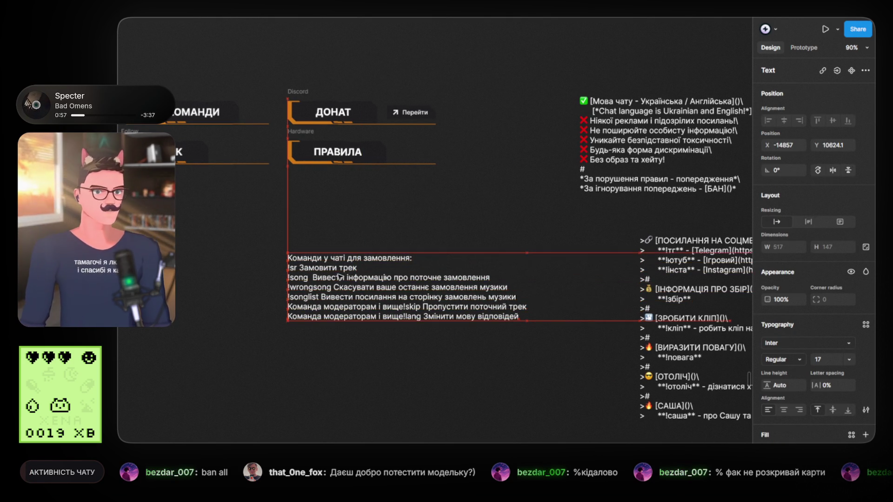
click(344, 223)
scroll(332, 302, up, 3)
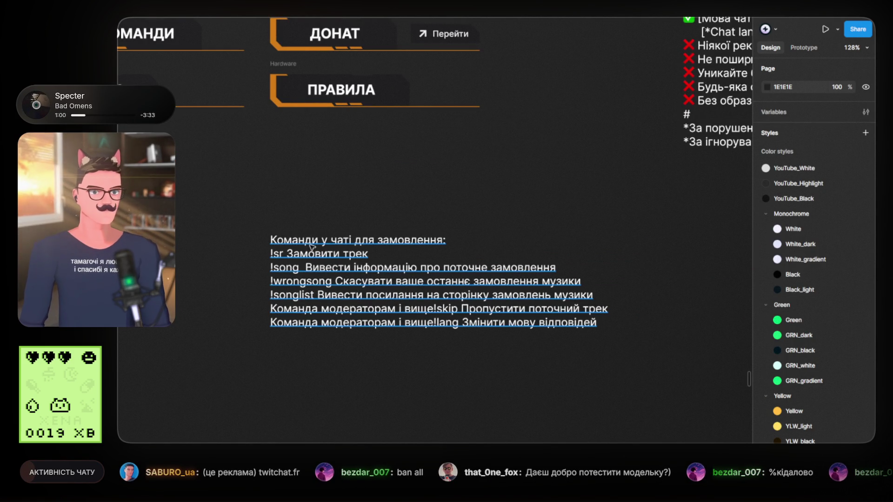
scroll(331, 250, down, 2)
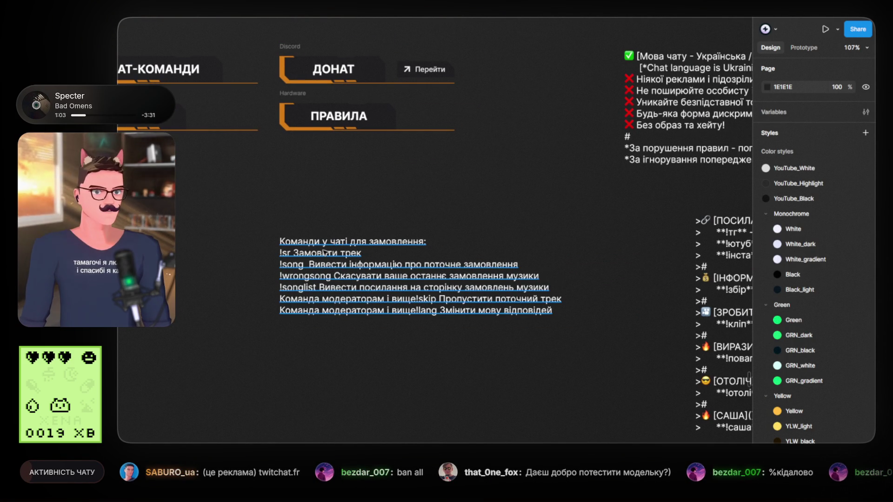
double_click(325, 255)
Add a blank line after each of the !sr, !song, !wrongsong and !songlist commands
click(369, 252)
key(Return)
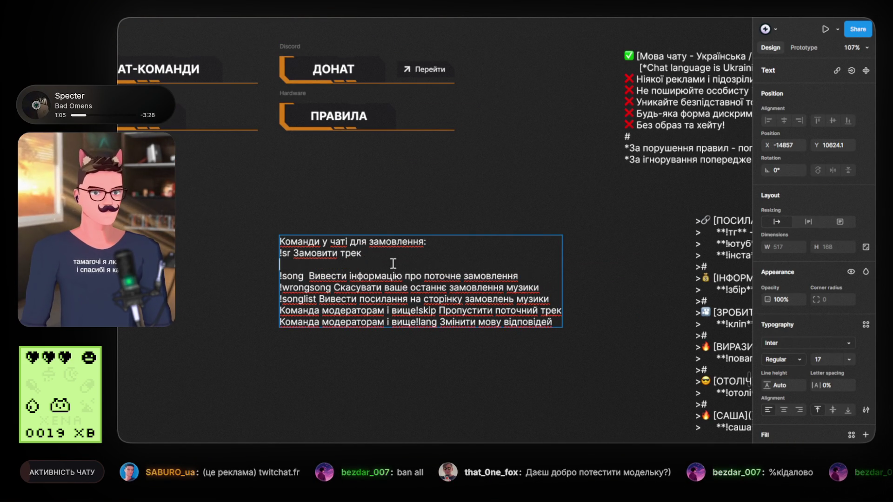
click(525, 276)
key(Return)
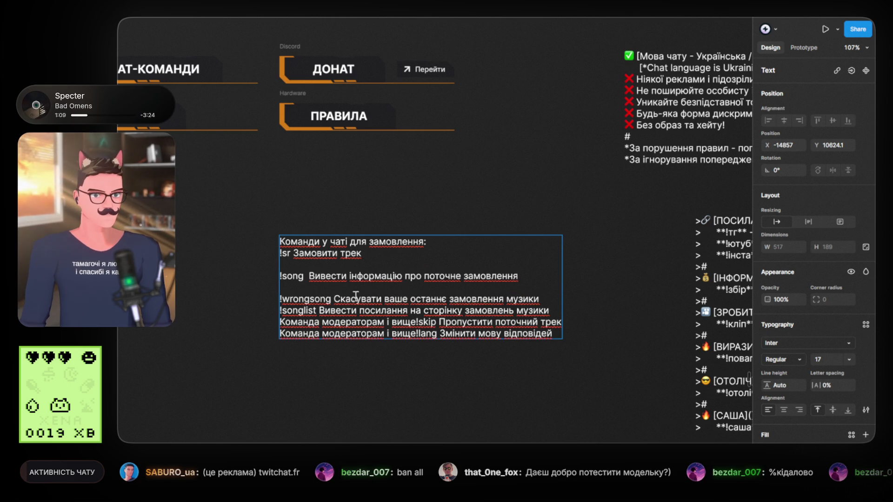
click(548, 299)
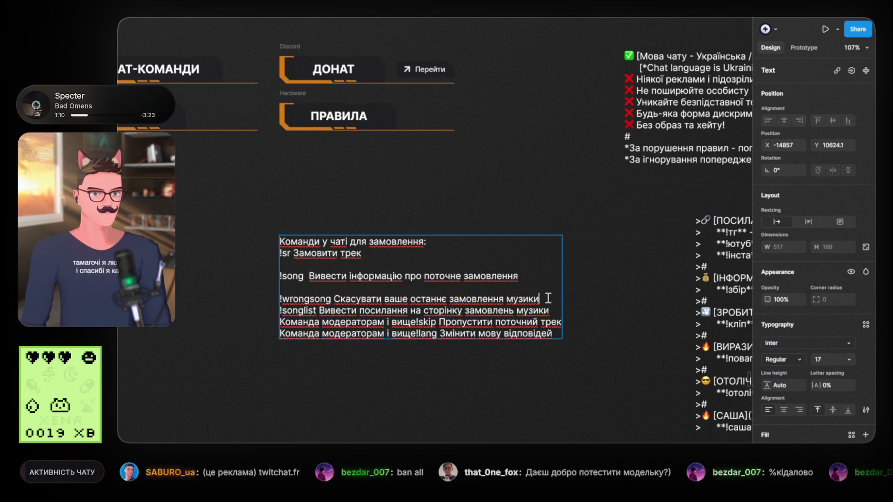
key(Return)
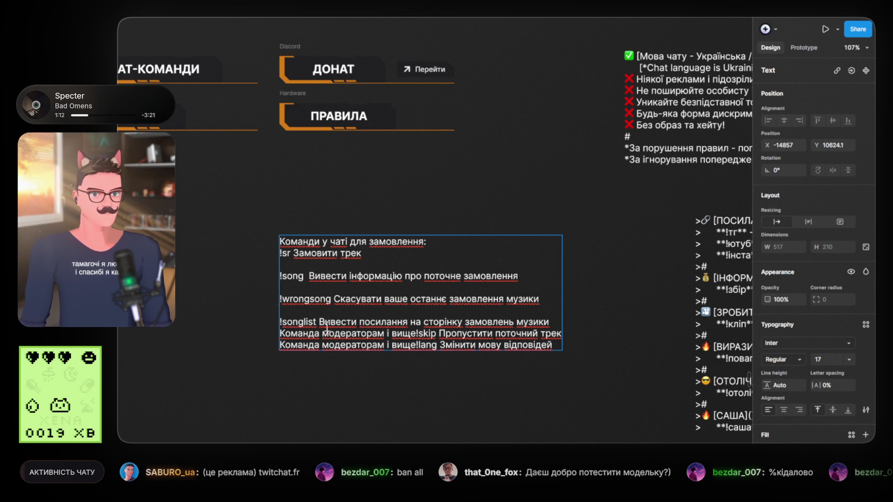
click(552, 322)
key(Return)
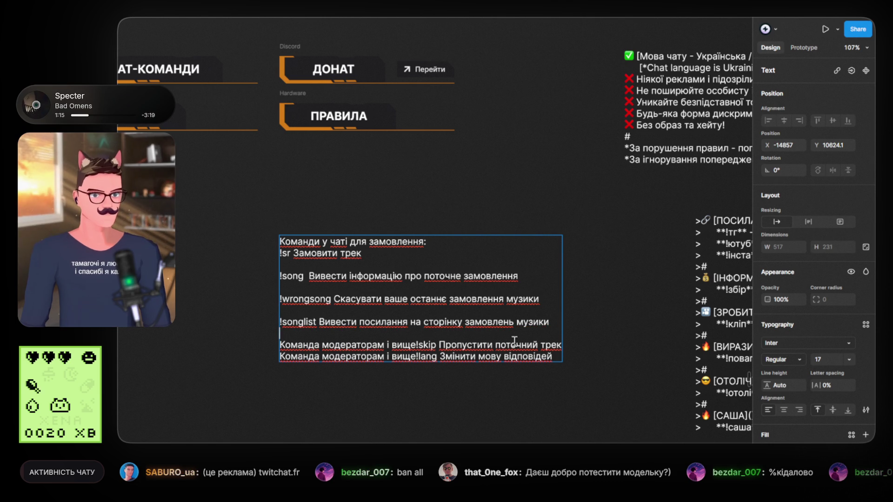
Put !skip on its own line and cut the !lang entry from the last line
scroll(536, 331, down, 1)
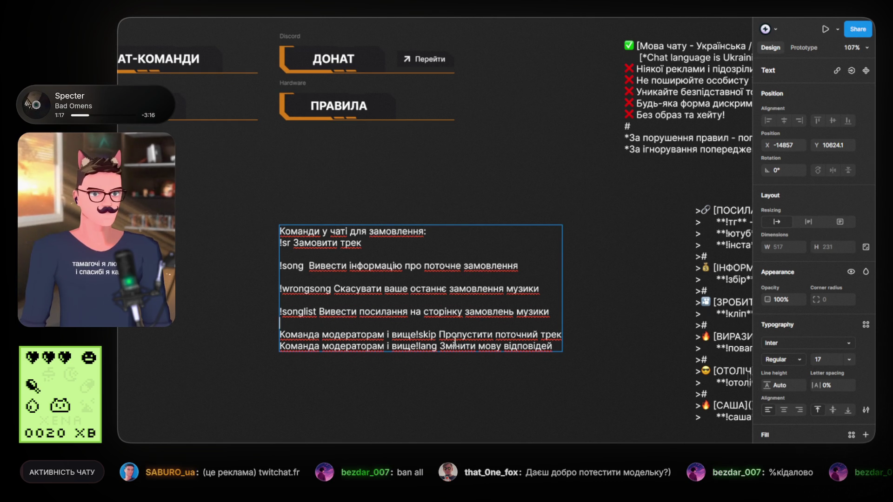
click(417, 330)
key(Return)
key(Return)
click(440, 358)
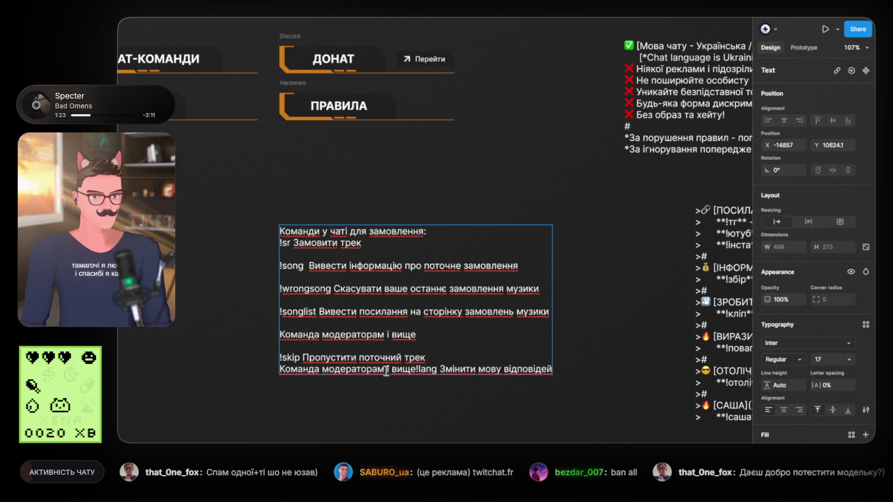
click(418, 369)
key(shift+End)
key(ctrl+x)
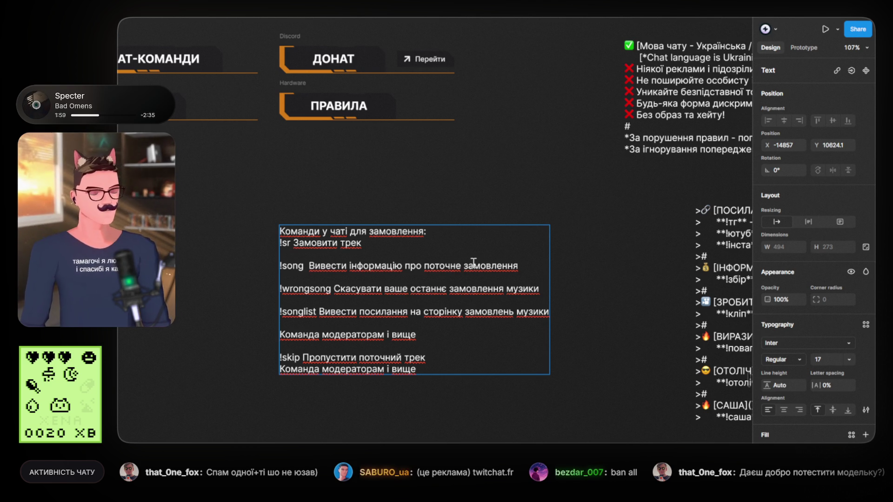
key(Escape)
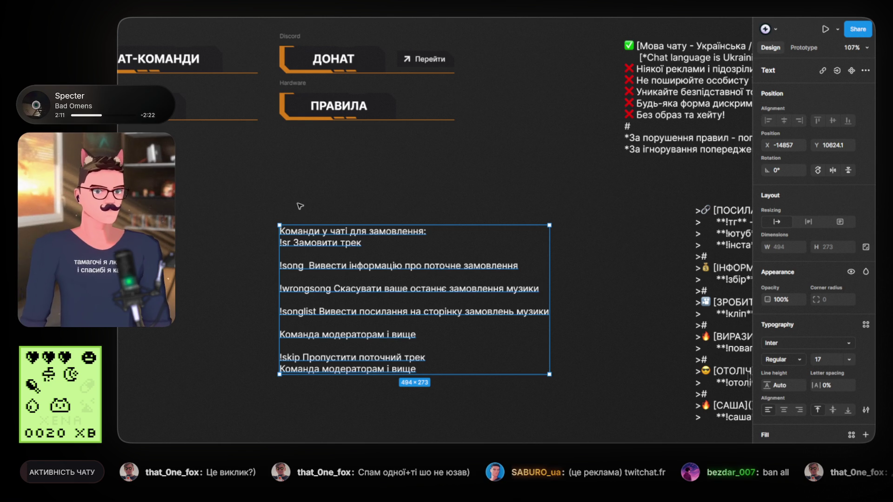
Nudge the song-request commands block up and to the right
click(300, 205)
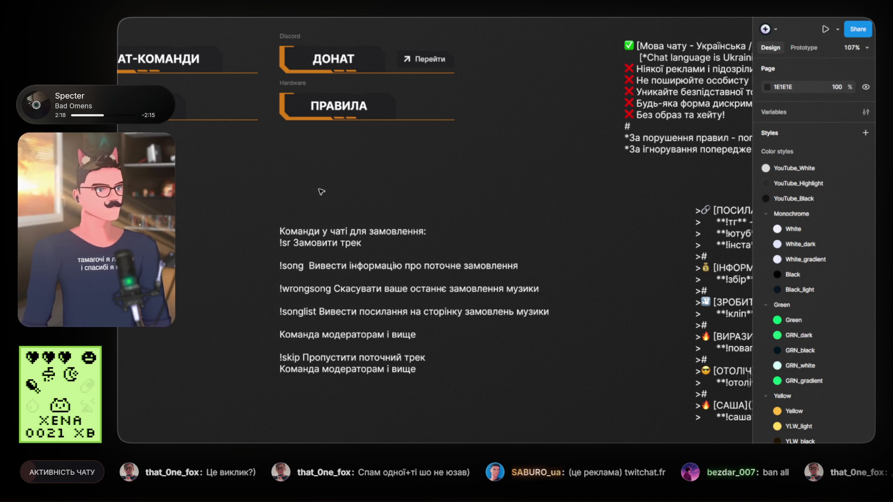
mouse_move(338, 181)
mouse_down()
mouse_move(347, 259)
mouse_move(393, 235)
mouse_move(252, 222)
mouse_up()
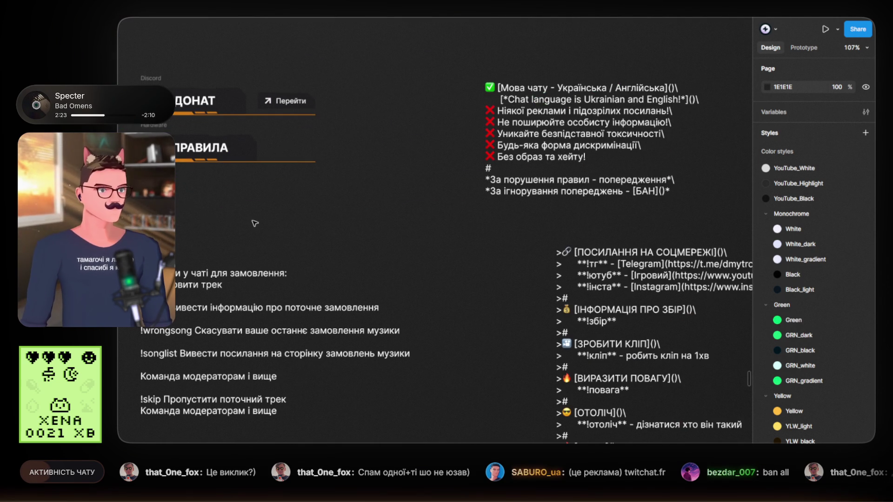
mouse_move(243, 275)
mouse_down()
mouse_move(292, 262)
mouse_move(277, 253)
mouse_up()
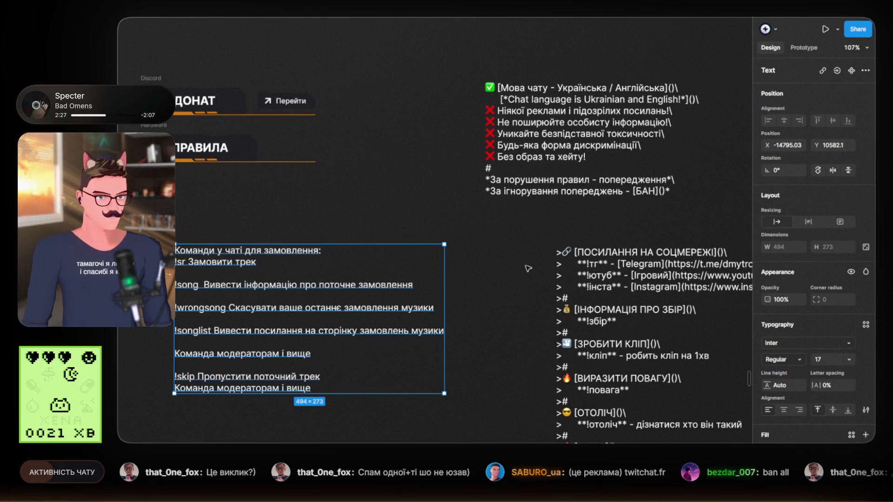
scroll(581, 274, down, 2)
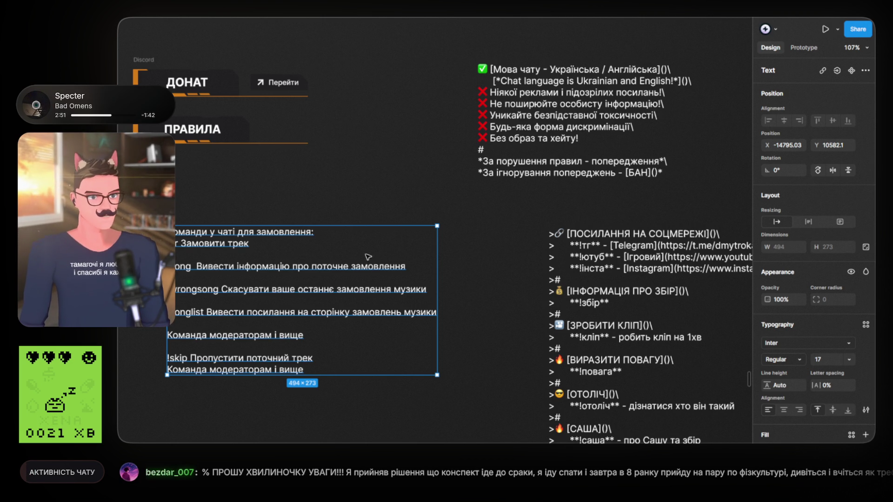
mouse_move(505, 280)
mouse_down()
mouse_move(447, 187)
mouse_move(498, 291)
mouse_up()
scroll(497, 291, down, 2)
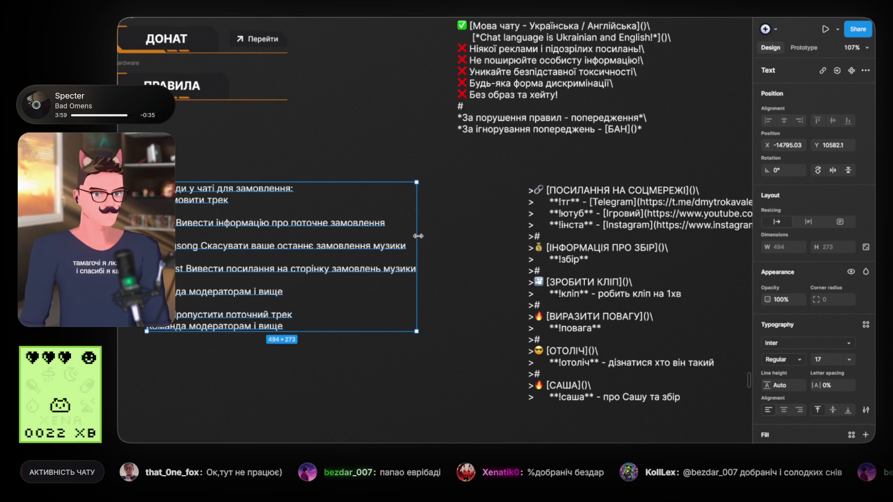
drag(406, 172, 371, 149)
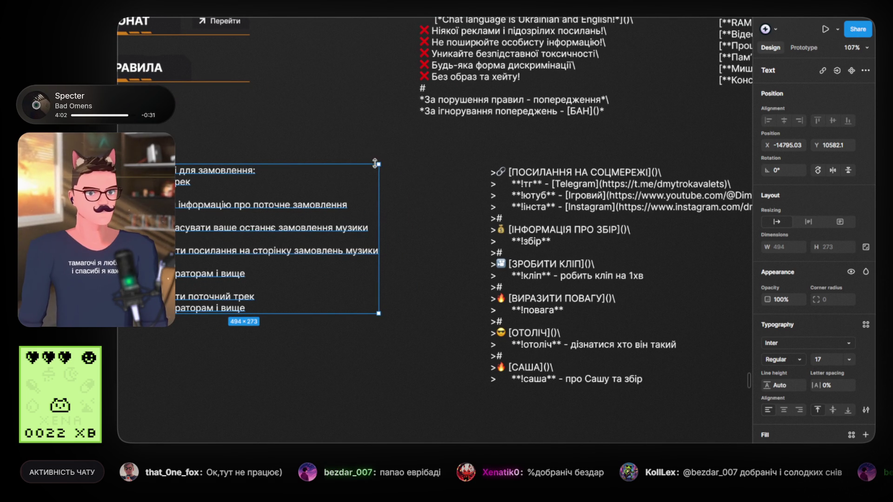
scroll(375, 160, left, 5)
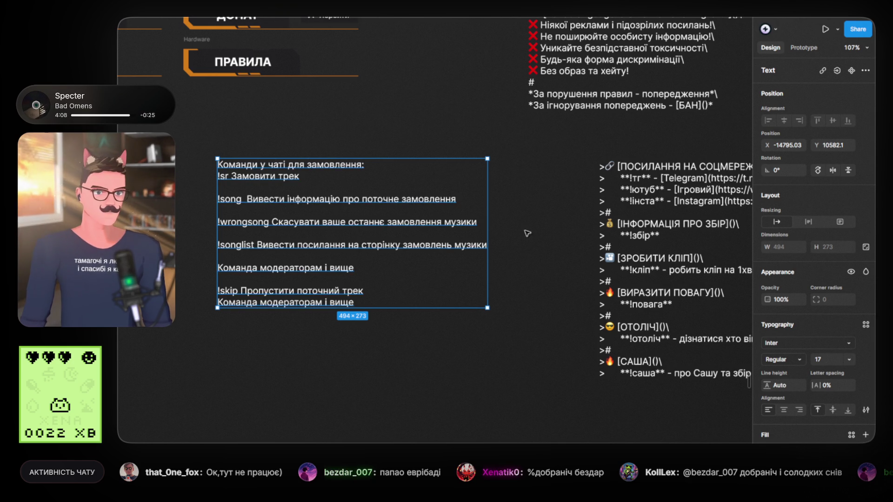
scroll(520, 230, right, 7)
Paste the viewer command list headed '# Для глядачів' over the social-links text block
double_click(517, 199)
key(ctrl+v)
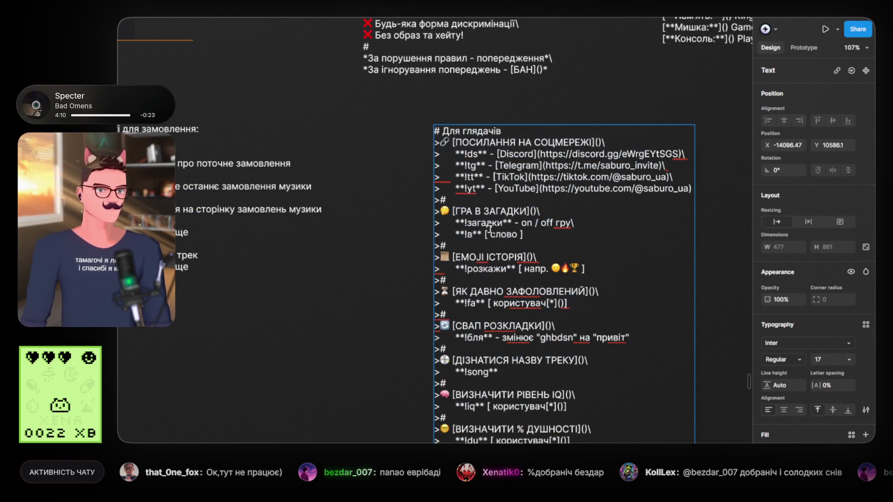
key(Escape)
mouse_move(409, 186)
mouse_down()
mouse_move(546, 195)
mouse_move(514, 196)
mouse_up()
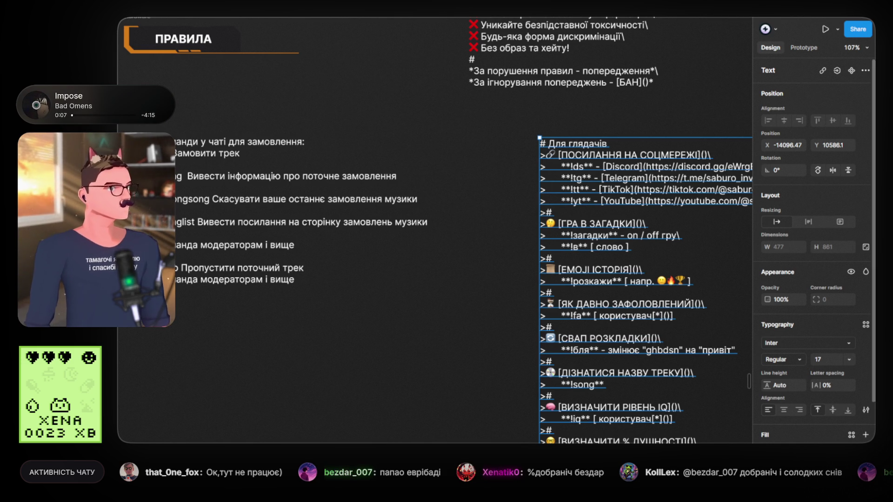
key(Escape)
scroll(396, 193, down, 15)
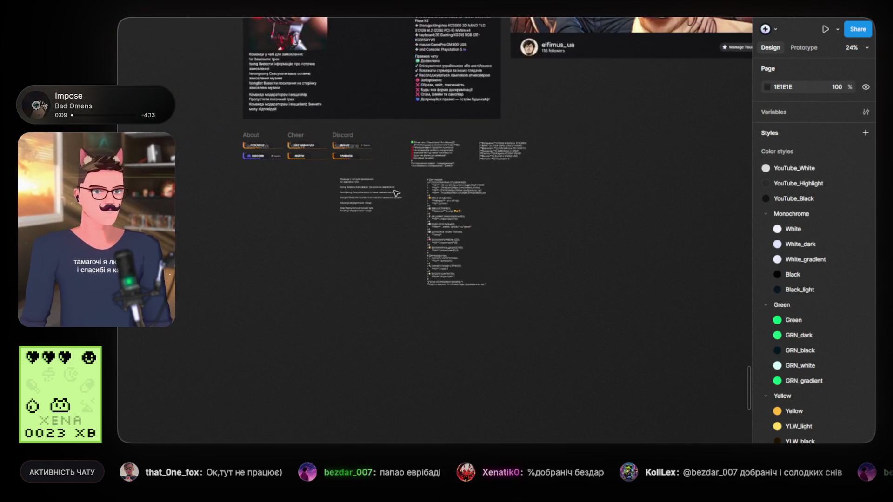
Append the pasted Ukrainian streamer-introduction paragraph after a blank line below the greeting text
scroll(396, 193, down, 5)
scroll(193, 91, up, 3)
click(535, 296)
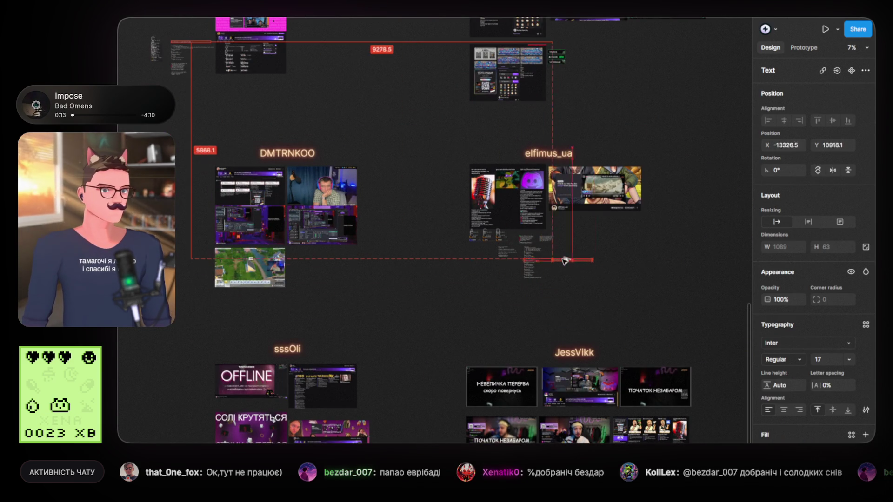
scroll(566, 261, up, 15)
scroll(535, 251, down, 8)
scroll(484, 237, up, 6)
scroll(515, 232, right, 4)
scroll(516, 233, up, 2)
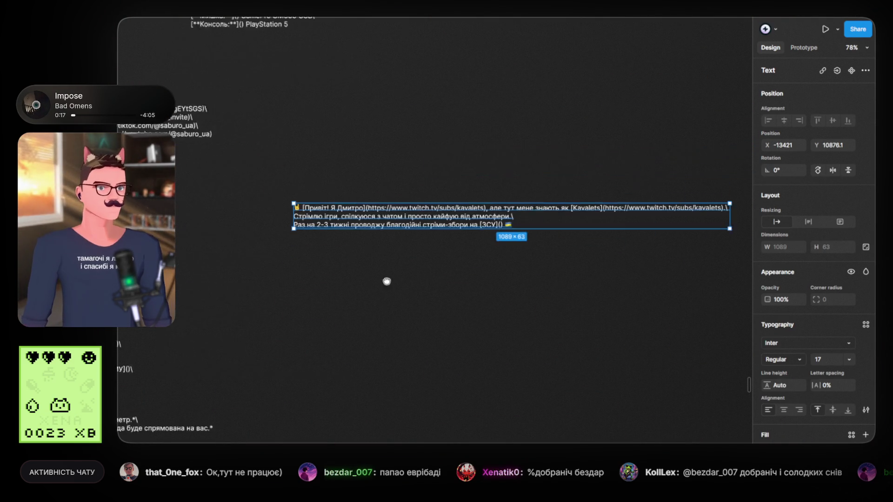
key(Return)
click(507, 232)
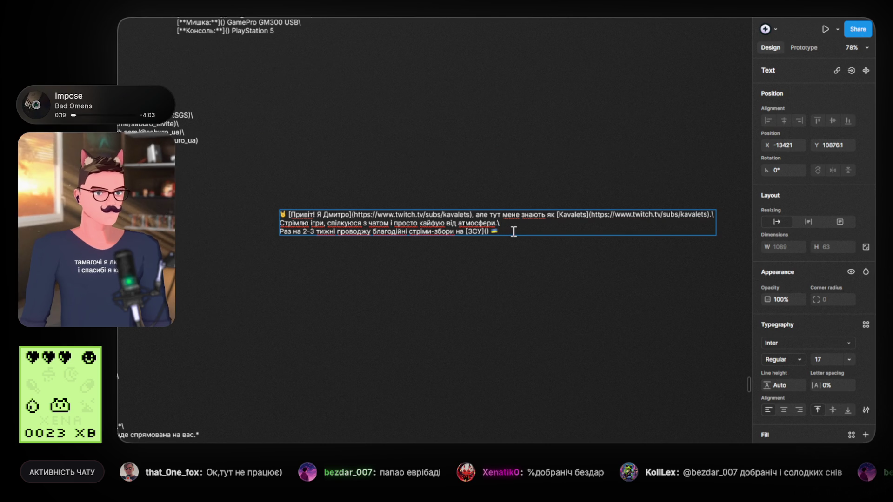
key(Return)
key(Return)
key(ctrl+v)
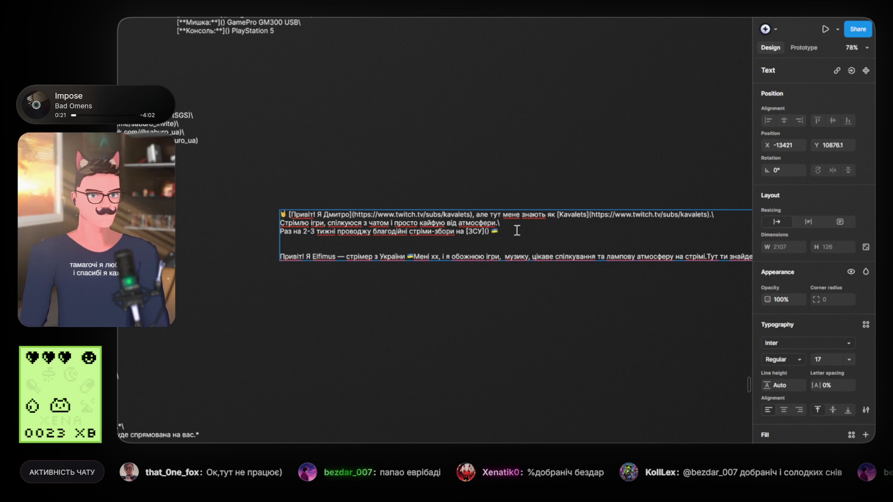
scroll(357, 263, up, 1)
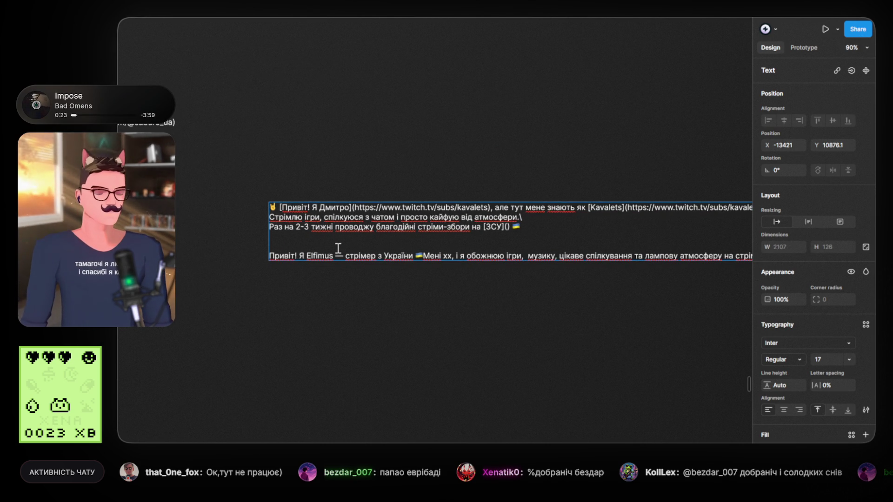
scroll(338, 253, up, 1)
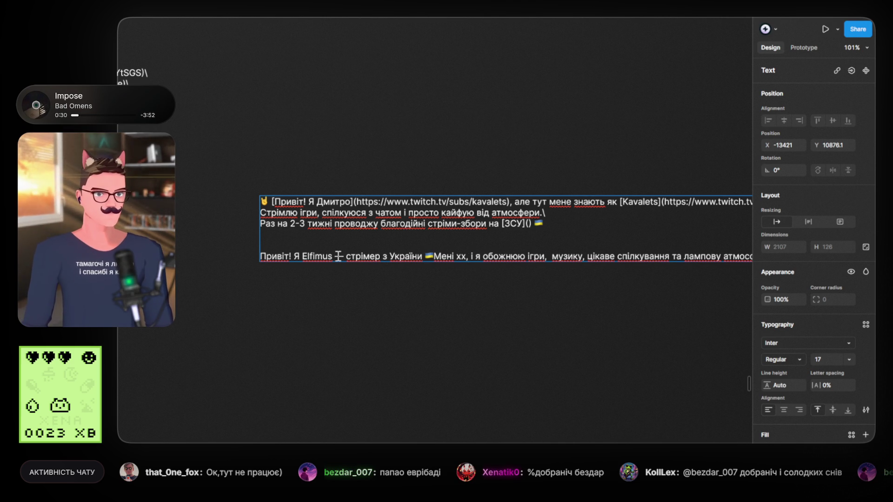
Add a space after the Ukrainian flag emoji in the intro paragraph
drag(487, 256, 336, 253)
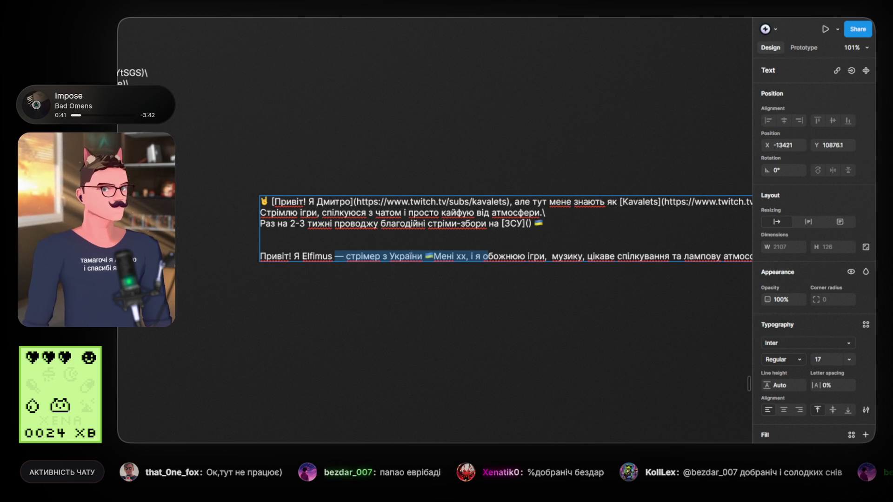
click(269, 255)
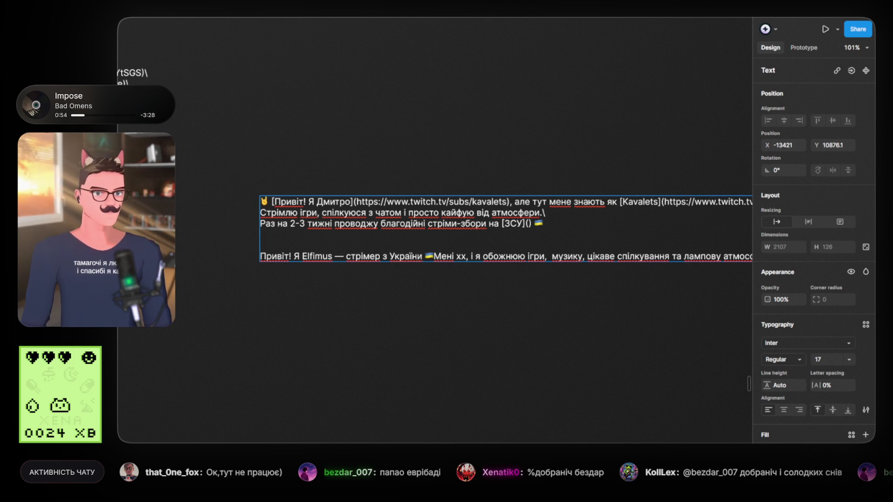
text(-)
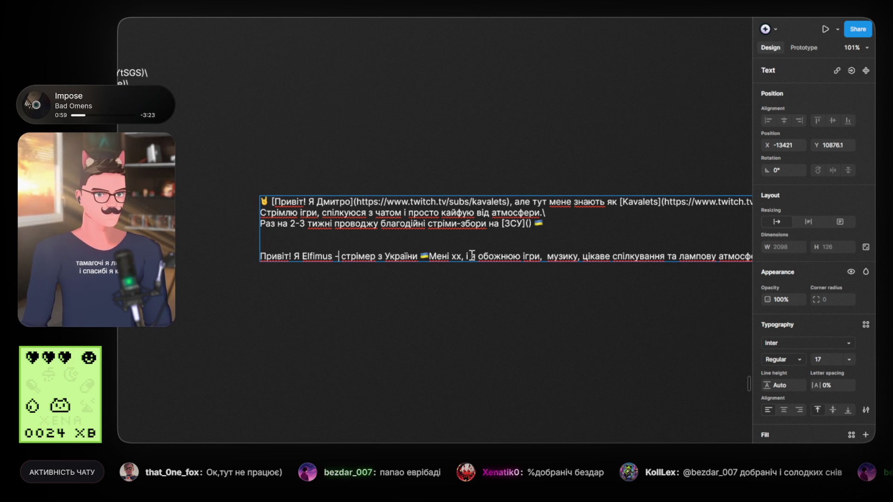
drag(478, 256, 344, 256)
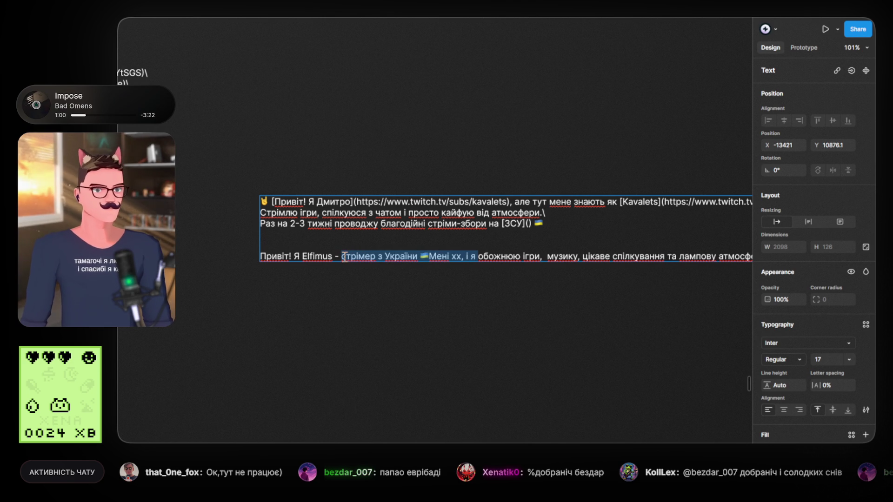
click(429, 256)
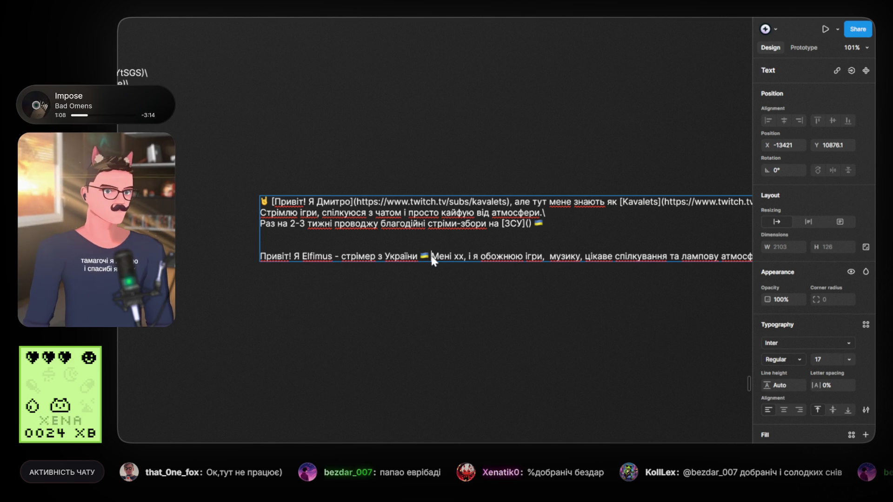
key(Escape)
Replace the 'Мені xx, і я' phrase so it reads 'Обожнюю', and remove the extra space before 'музику'
key(Return)
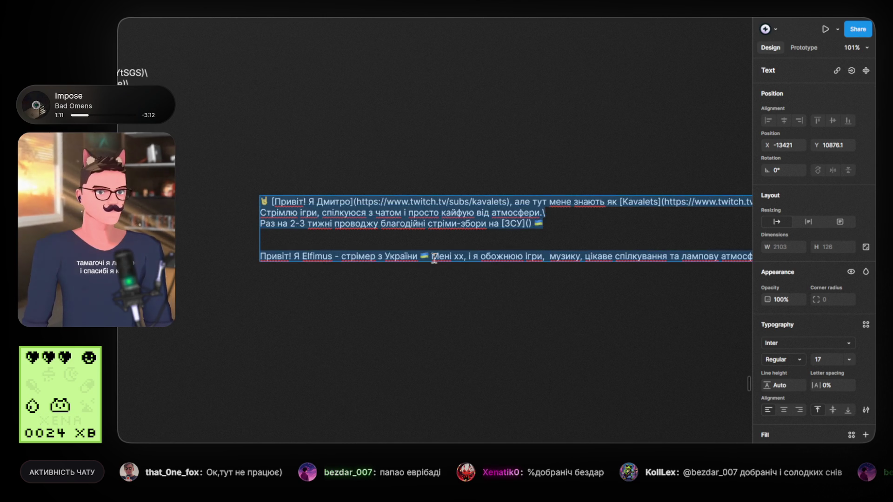
drag(432, 255, 485, 255)
text(О)
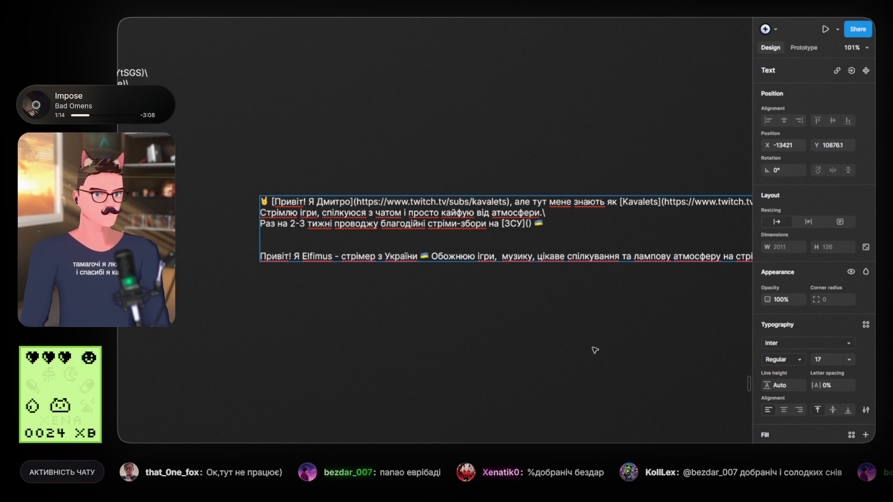
key(Escape)
double_click(477, 256)
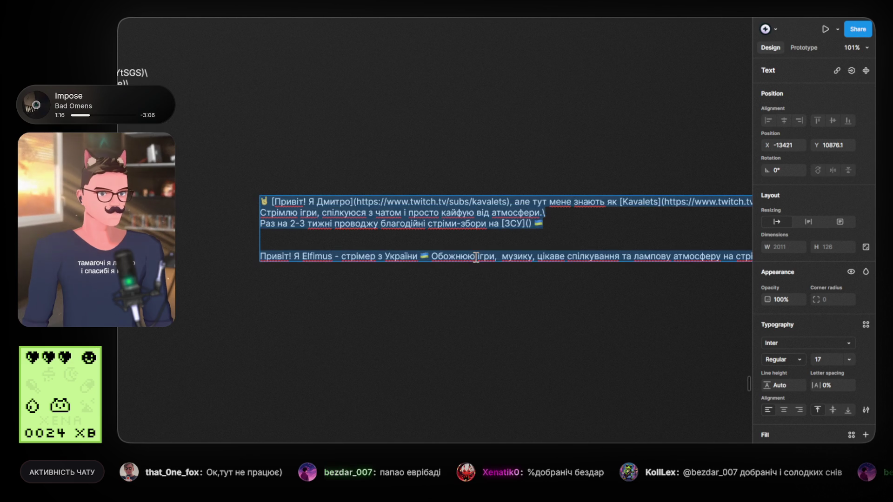
key(Right)
key(Right)
key(Right)
key(BackSpace)
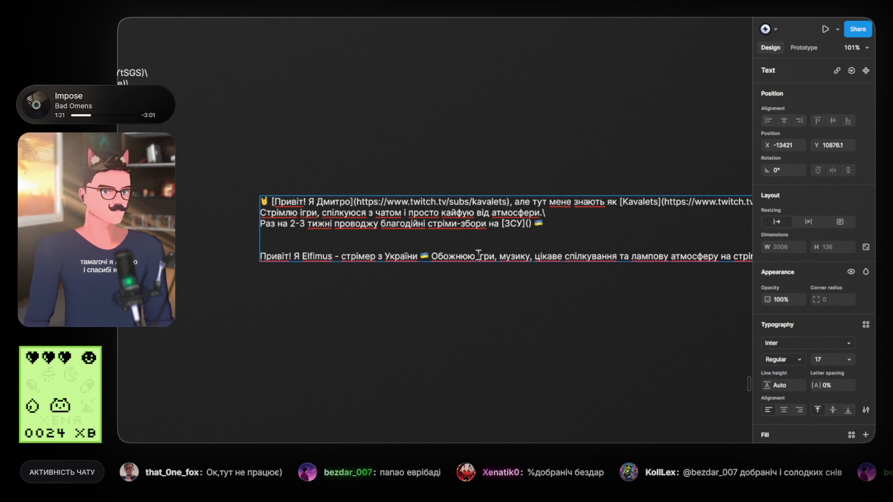
Break the greeting before 'Тут ти знайдеш' and drop the commas around 'і звісно'
scroll(582, 273, right, 2)
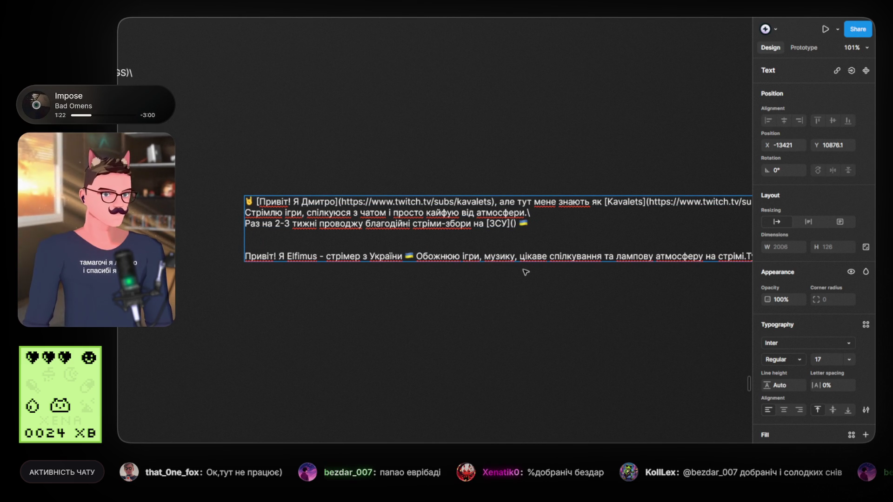
scroll(600, 259, right, 10)
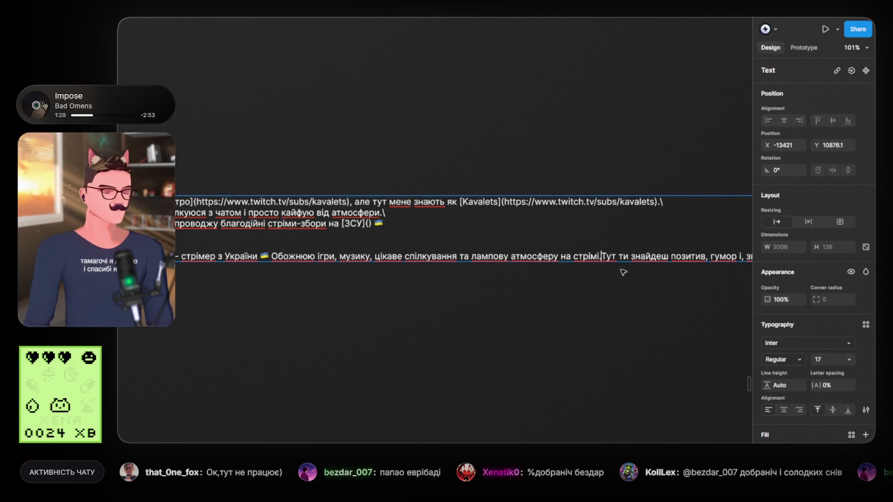
key(Return)
scroll(339, 302, left, 3)
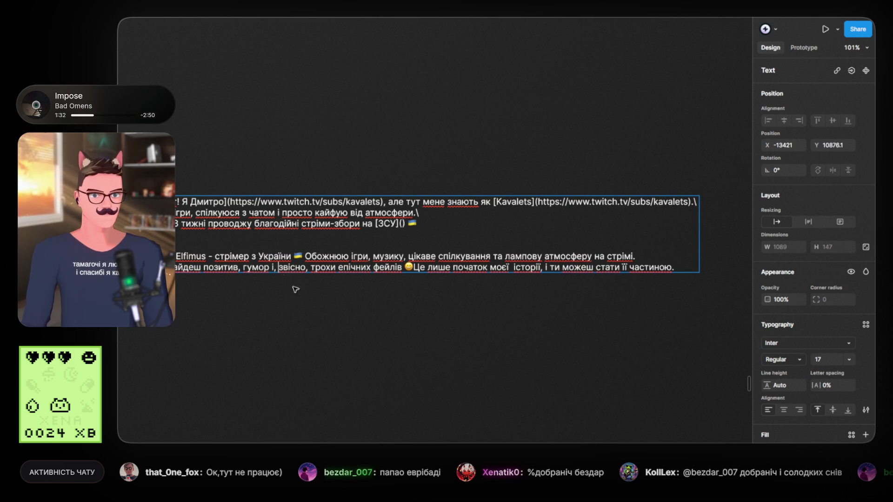
key(BackSpace)
key(BackSpace)
key(BackSpace)
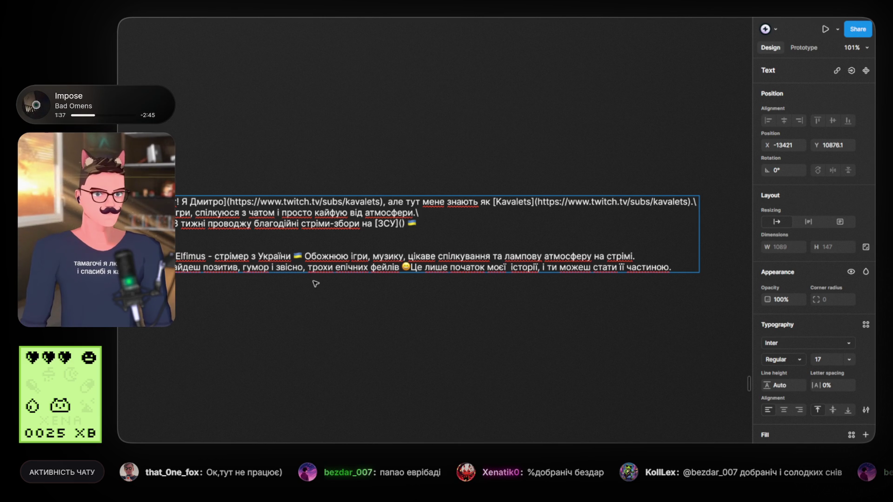
key(Escape)
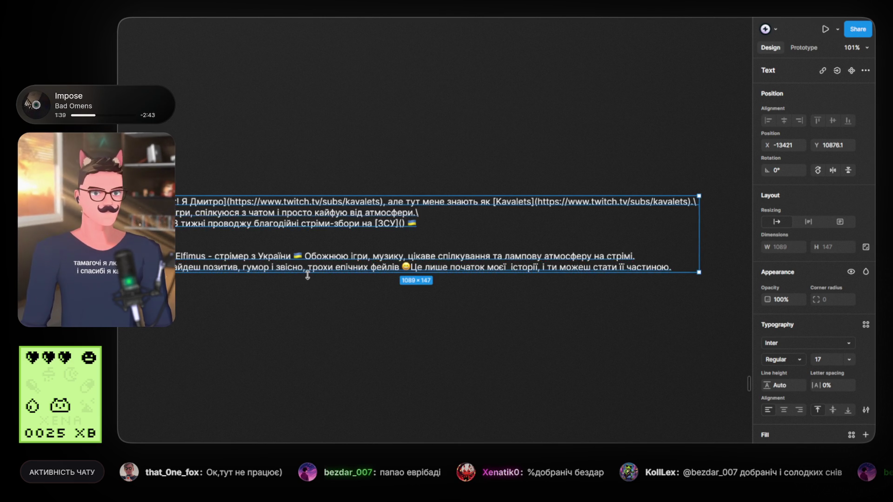
double_click(306, 269)
key(BackSpace)
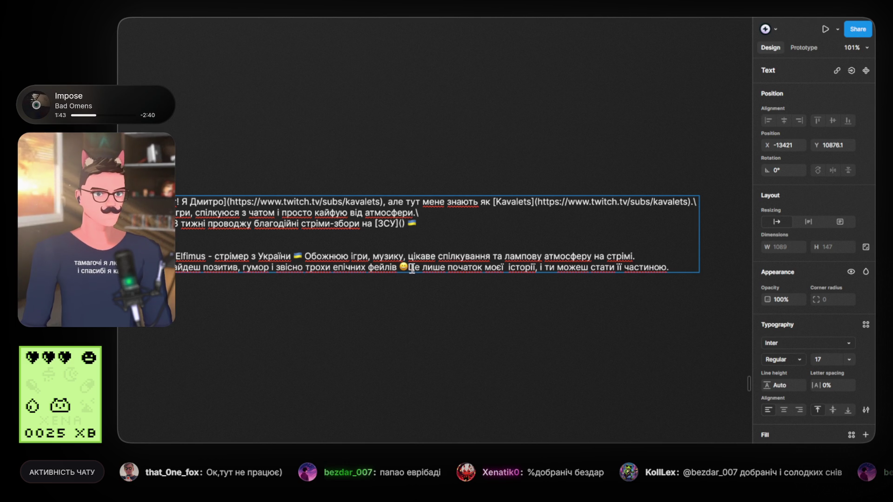
Delete the closing sentence about the story and select the first greeting's link markup
drag(410, 268, 737, 279)
key(BackSpace)
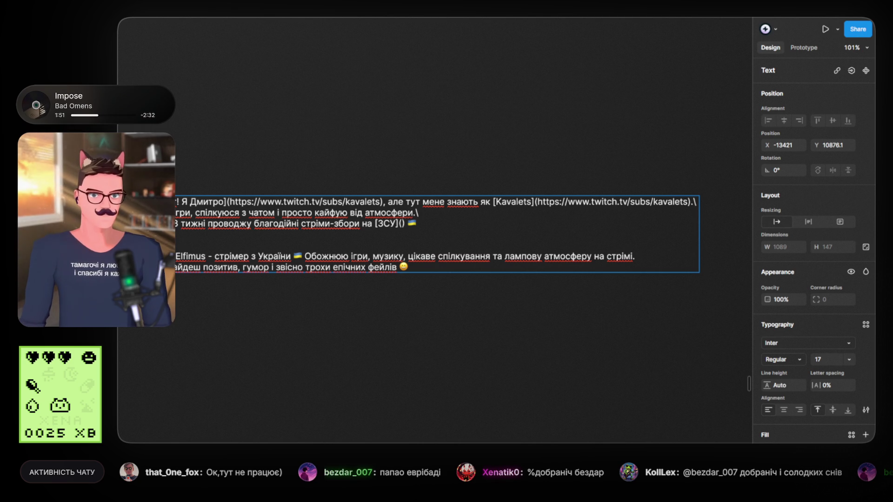
text([)
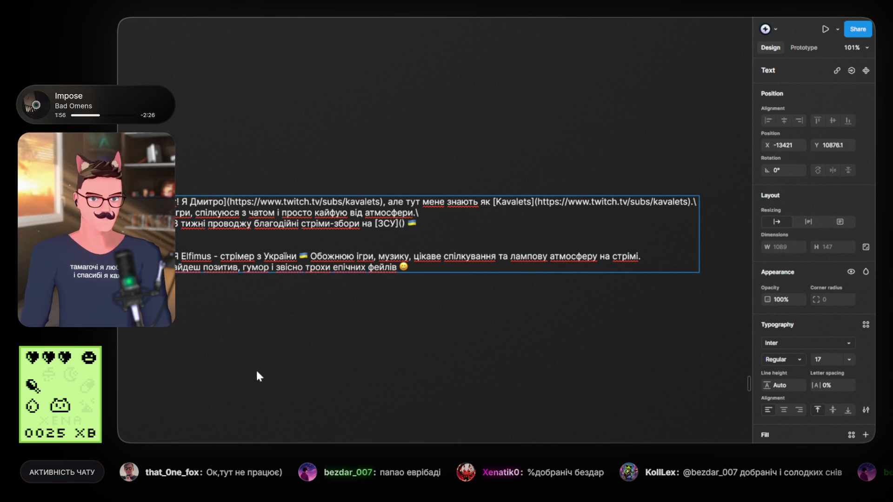
text( !)
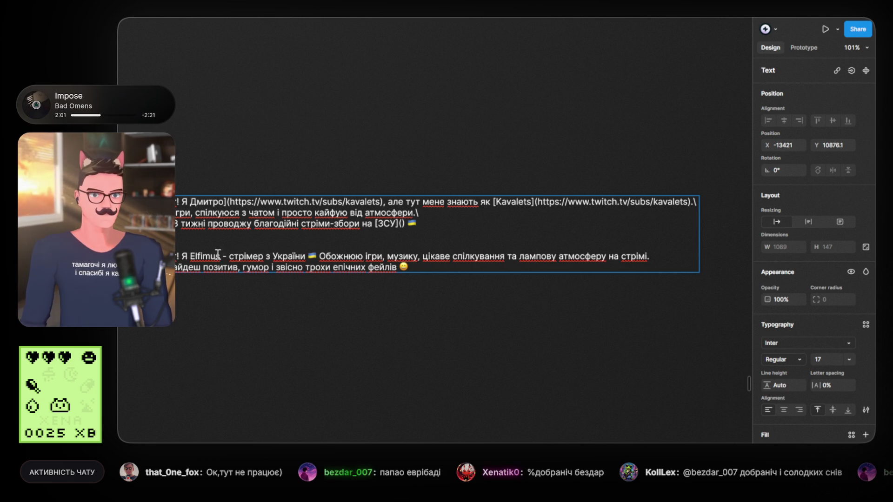
drag(236, 200, 378, 199)
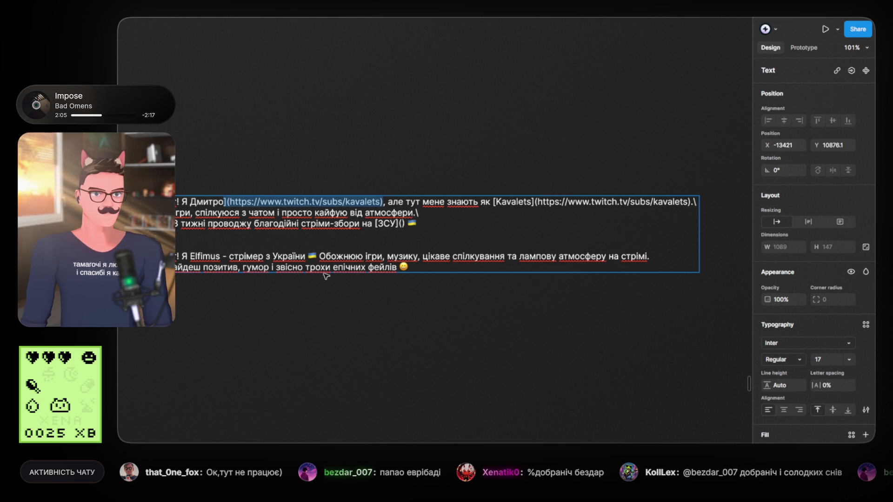
Paste the link markup after the second greeting's name, with 'elfimus_ua' as the channel in the URL
click(221, 256)
text(](https://www.twitch.tv/subs/kavalets))
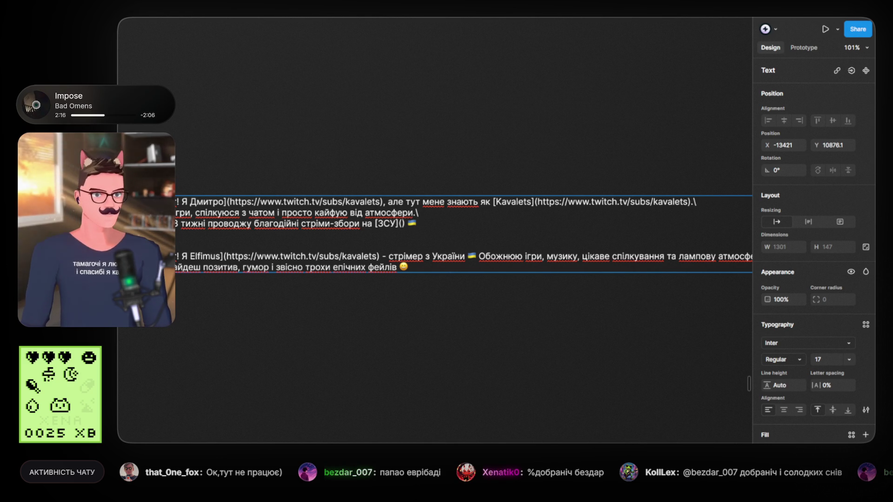
drag(342, 256, 374, 256)
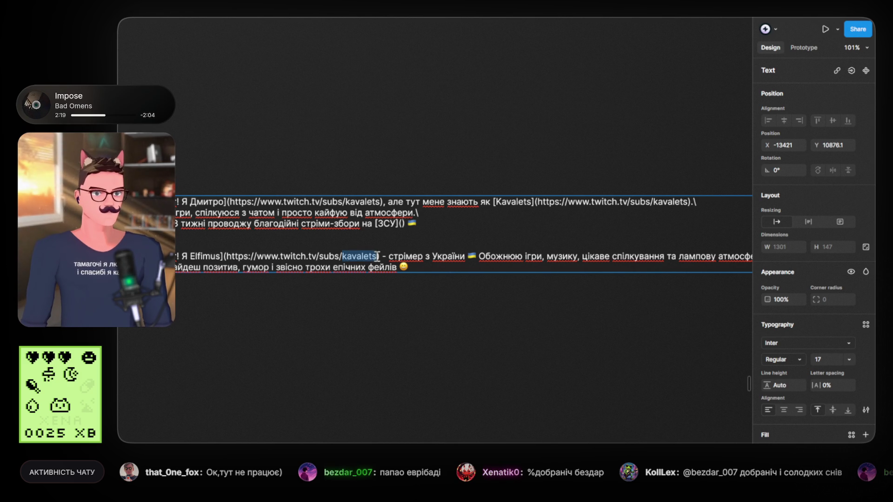
text(elfimus_ua)
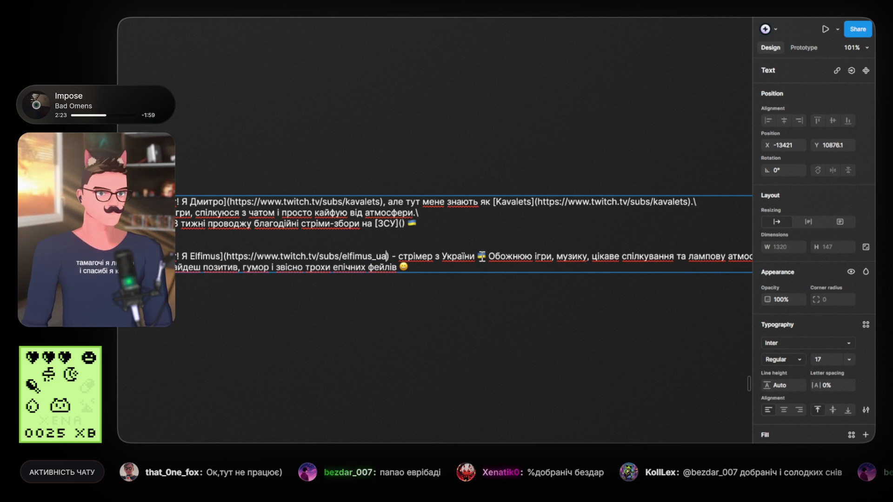
Delete the first greeting paragraph, leaving only the second introduction
click(476, 256)
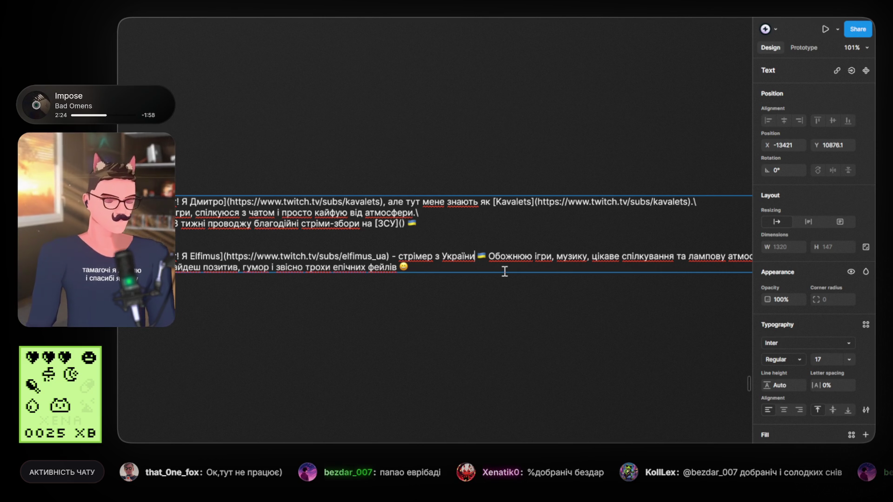
text(.)
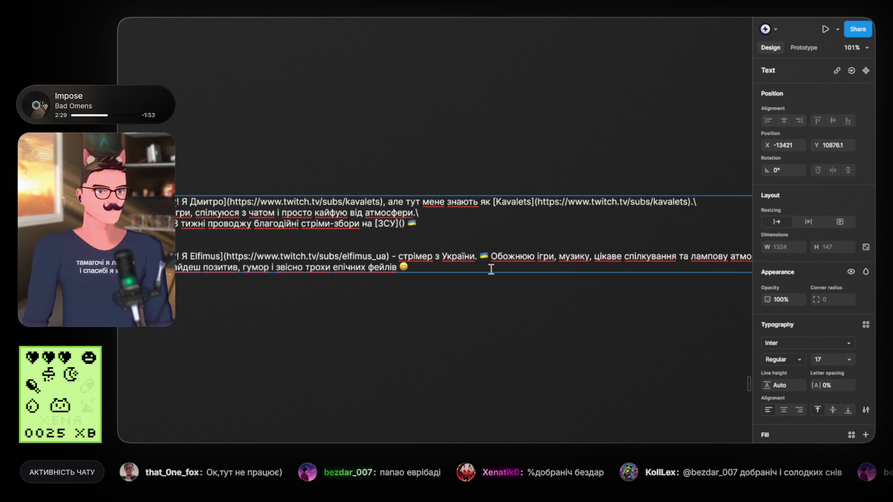
key(BackSpace)
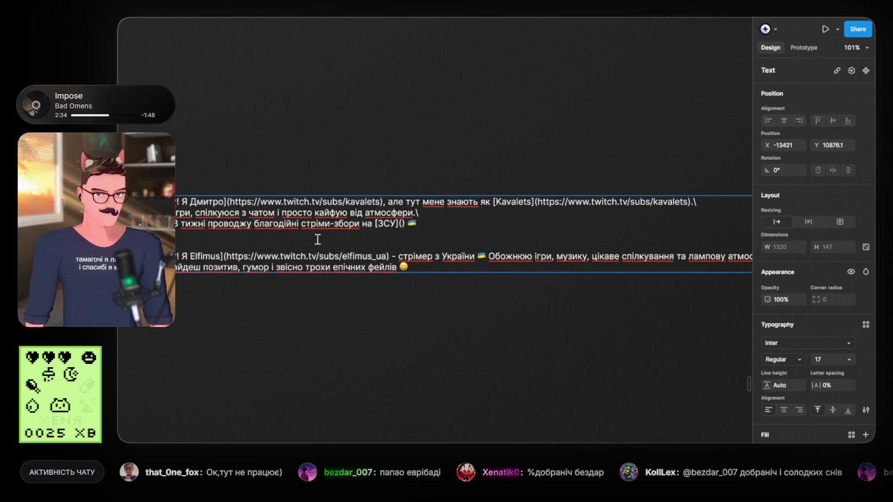
key(ctrl+shift+Up)
key(BackSpace)
key(Escape)
scroll(406, 302, down, 3)
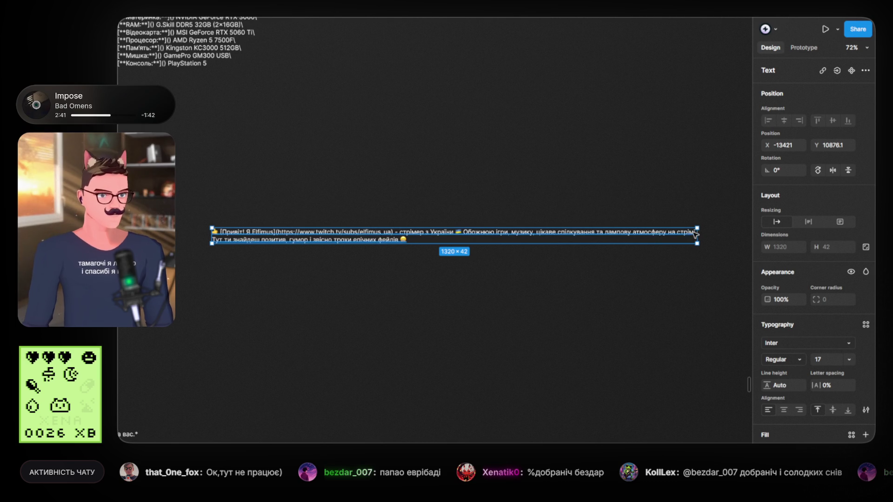
Narrow the greeting box to wrap onto three lines and move it up beside the hardware specs list
drag(697, 236, 458, 237)
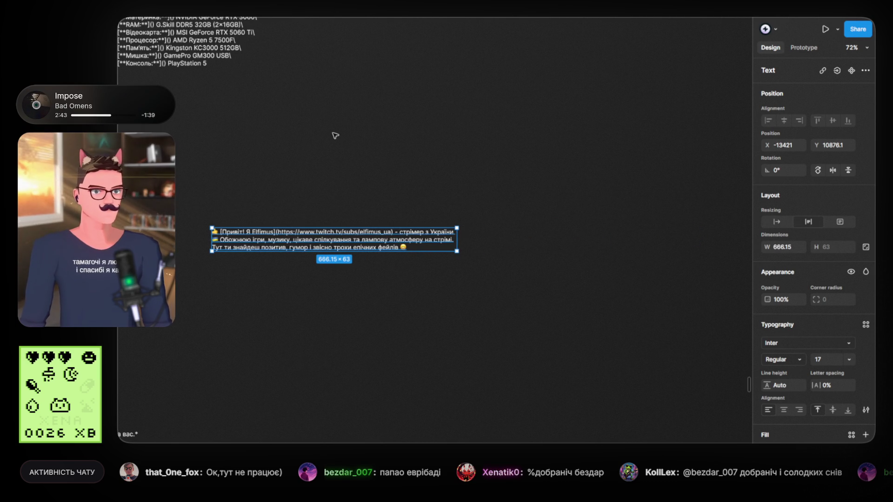
click(273, 168)
scroll(341, 182, left, 5)
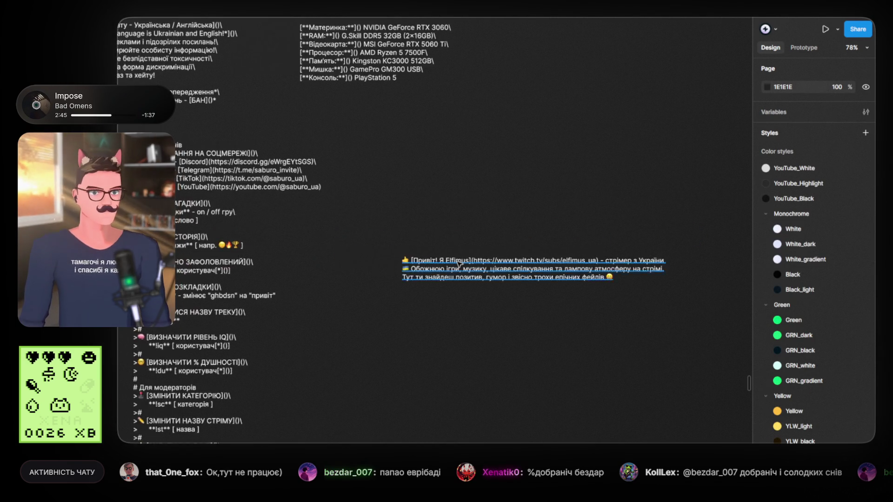
scroll(460, 264, up, 2)
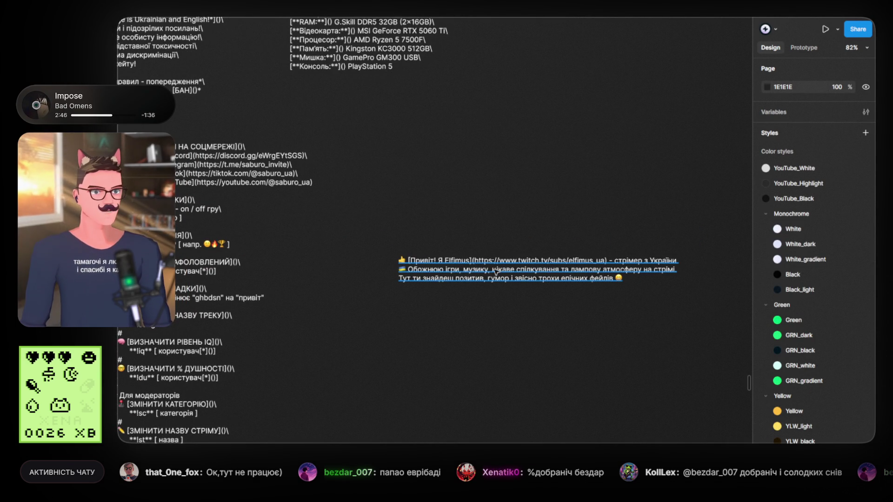
scroll(496, 269, down, 5)
scroll(549, 201, left, 2)
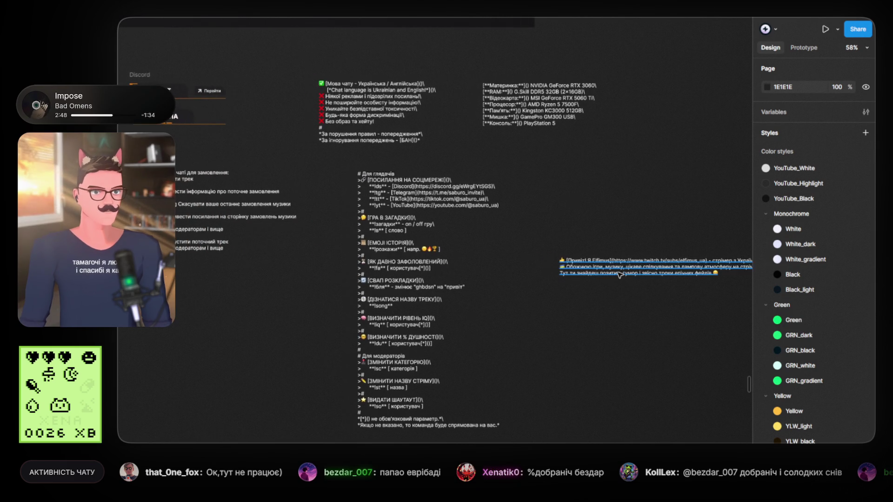
click(614, 272)
mouse_move(614, 272)
mouse_down()
mouse_move(744, 97)
mouse_move(682, 97)
mouse_up()
click(568, 213)
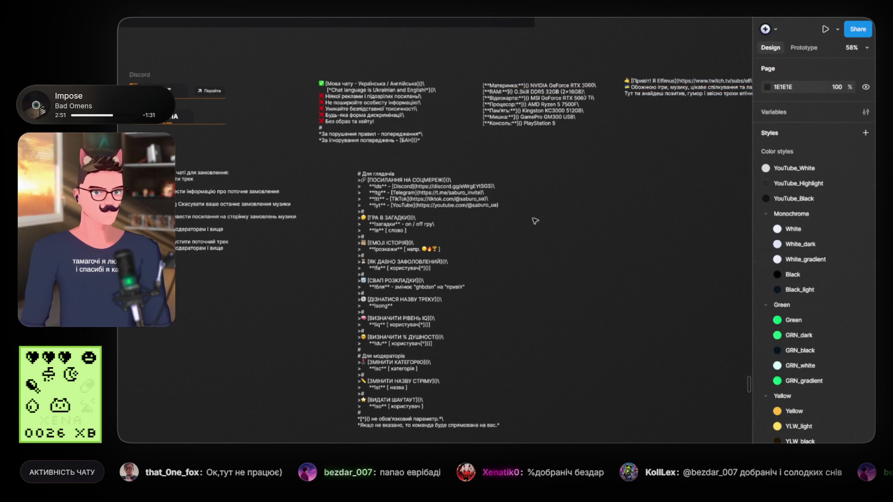
Zoom and pan the canvas to show both command blocks and the ПРАВИЛА rules up close
scroll(372, 205, left, 3)
scroll(242, 203, up, 3)
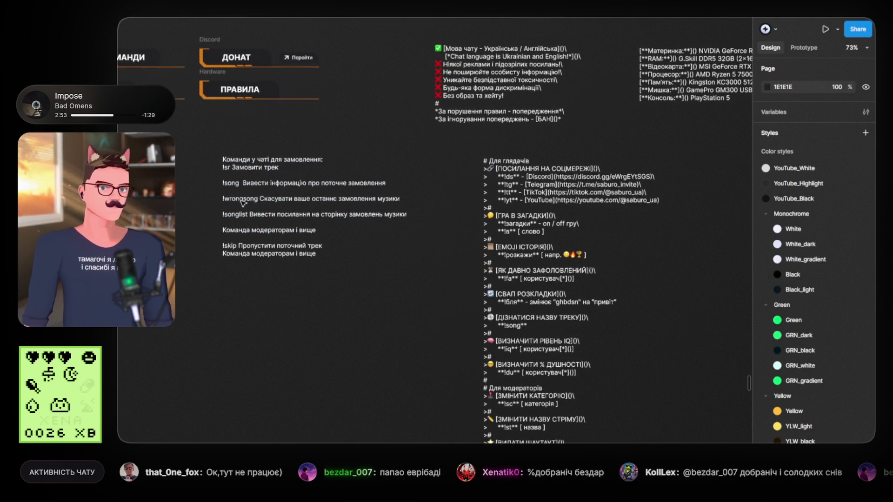
scroll(256, 203, up, 3)
scroll(154, 203, down, 5)
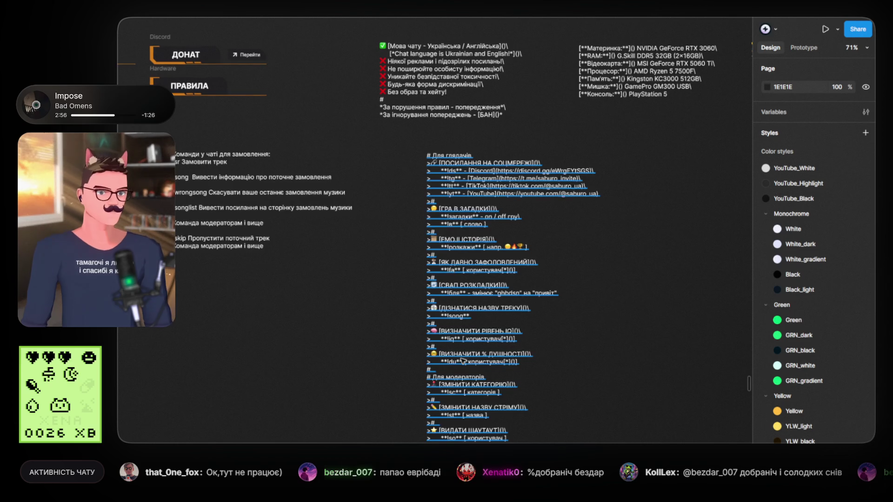
scroll(452, 307, down, 3)
scroll(464, 367, down, 3)
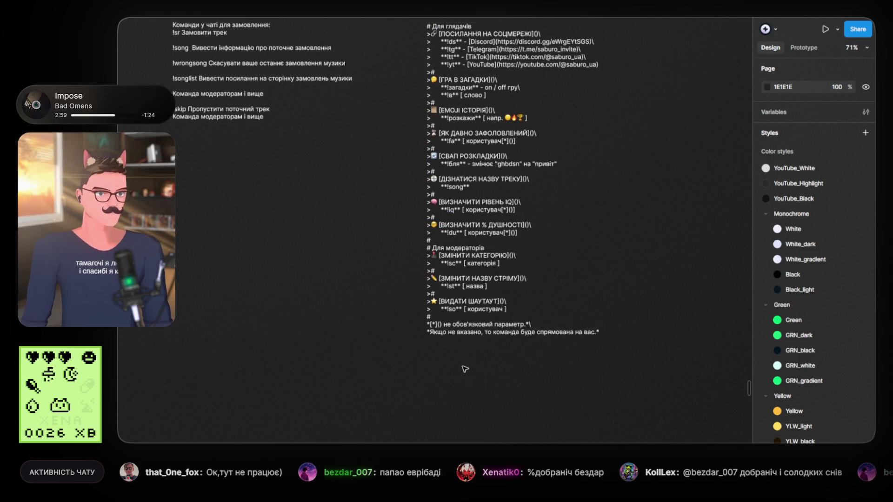
scroll(464, 367, up, 5)
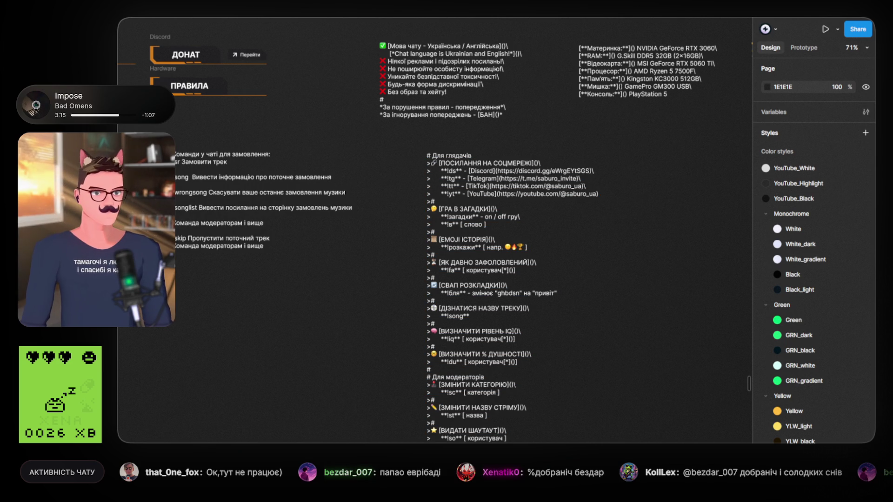
ctrl+scroll(437, 245, up, 3)
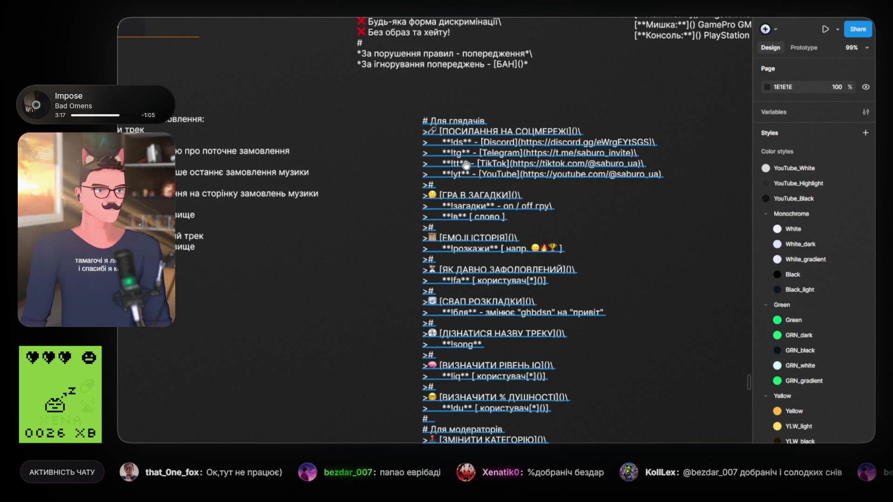
scroll(455, 167, left, 1)
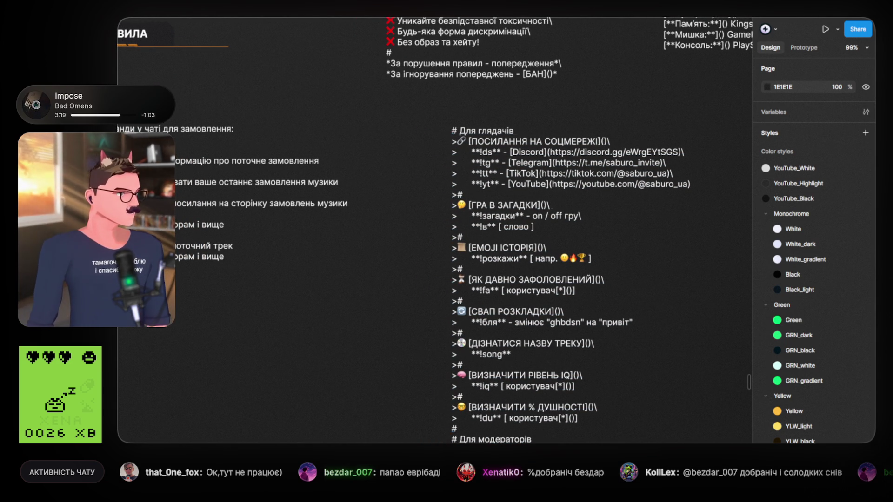
drag(344, 225, 424, 220)
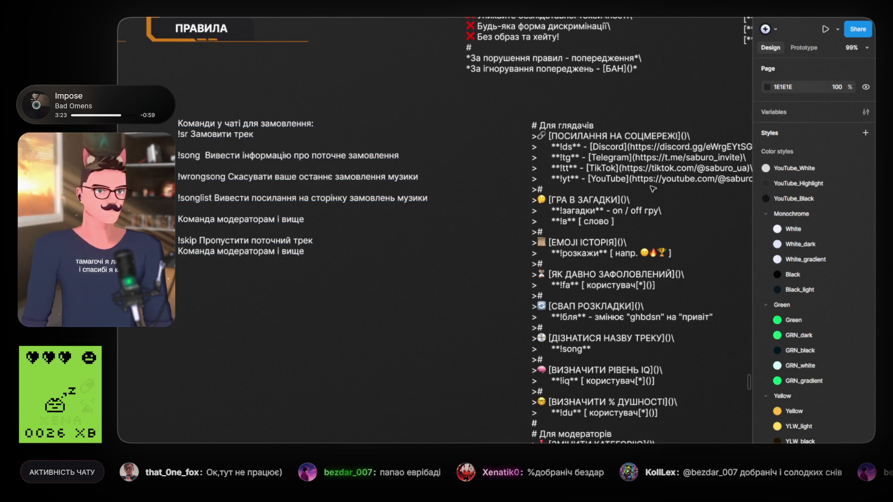
Delete the lines from the !tg social links through !бля in the viewer command list
double_click(568, 138)
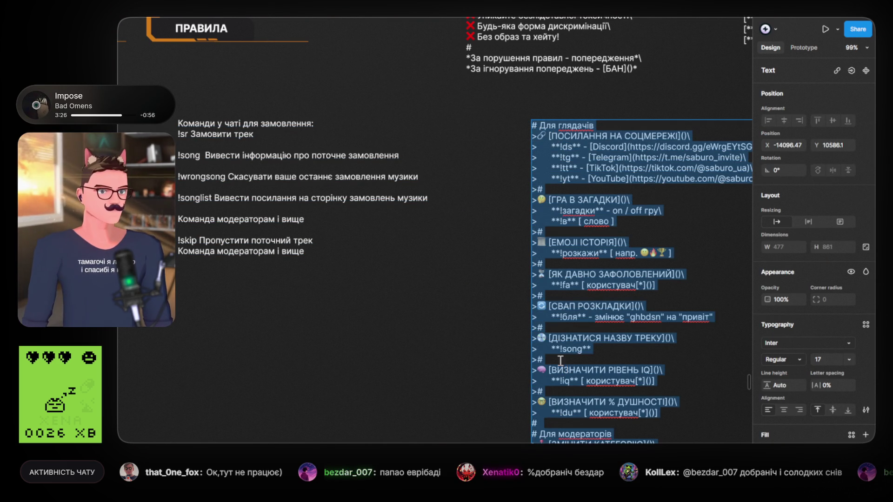
scroll(489, 338, down, 2)
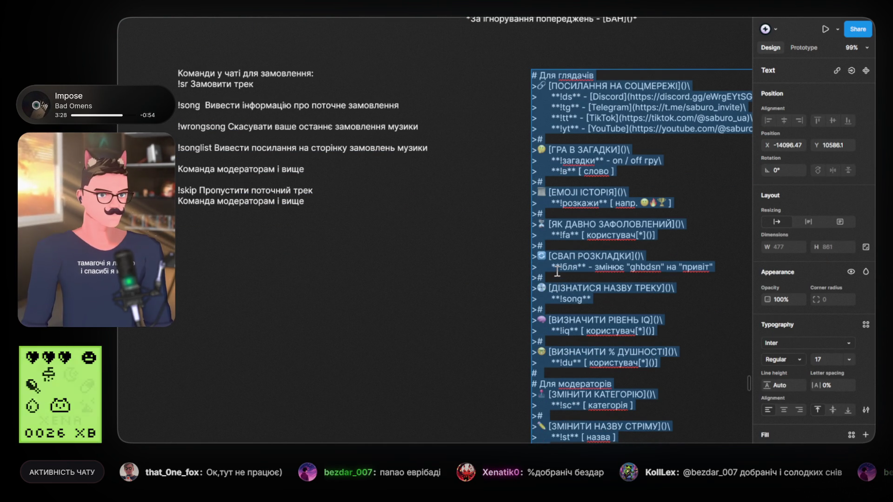
mouse_move(556, 274)
mouse_down()
mouse_move(548, 278)
mouse_move(500, 130)
mouse_move(506, 90)
mouse_up()
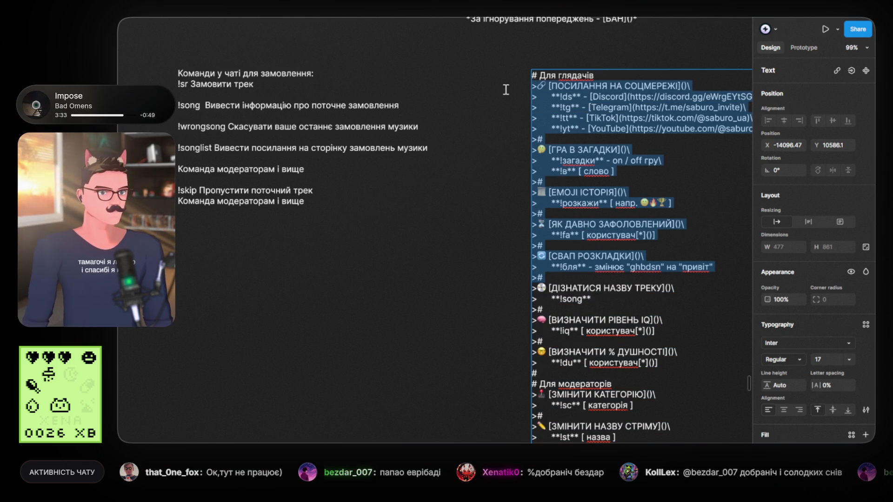
key(BackSpace)
key(BackSpace)
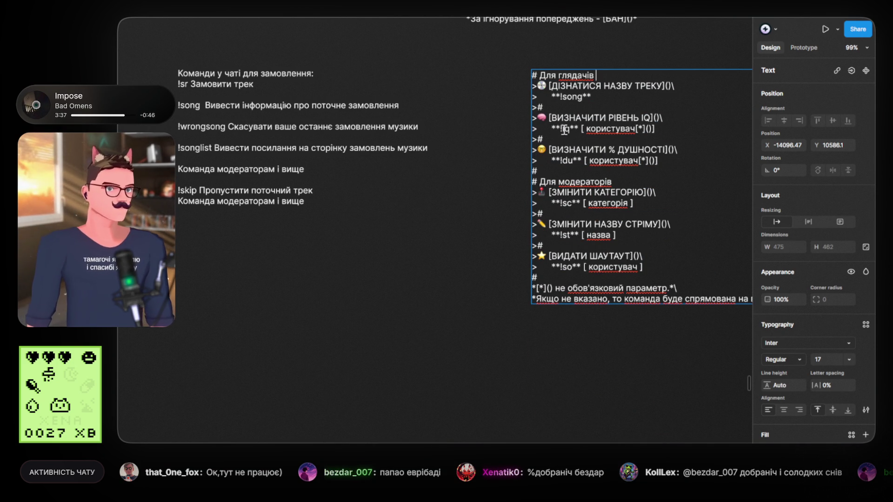
scroll(568, 144, up, 2)
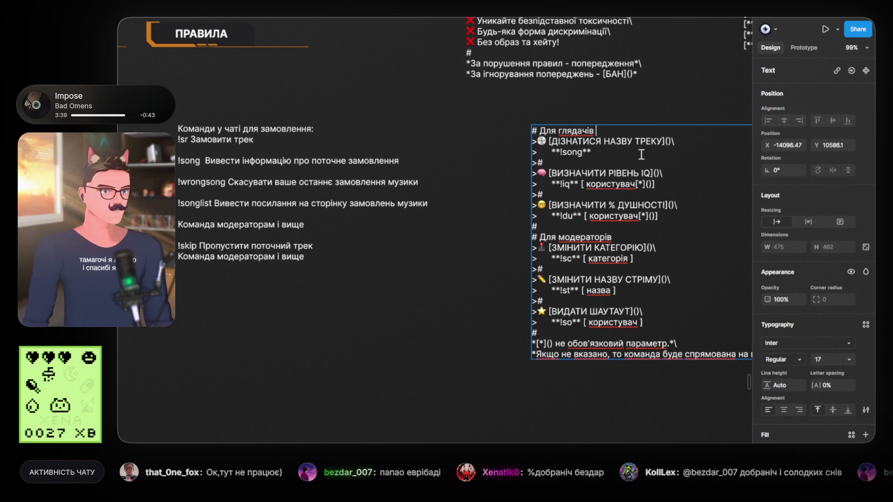
Copy the '!sr Замовити трек' line into the viewer list under '# Для глядачів', prefixed with '>'
double_click(260, 140)
drag(260, 140, 184, 140)
key(ctrl+c)
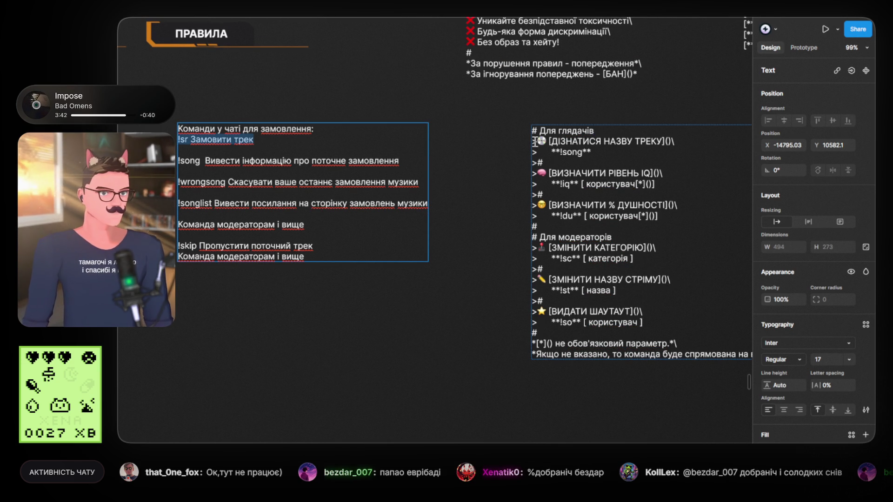
double_click(533, 141)
key(Return)
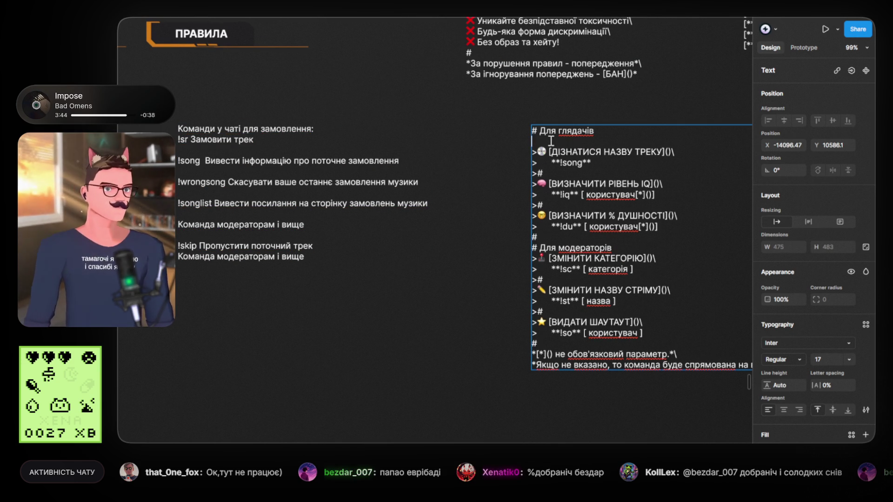
key(ctrl+v)
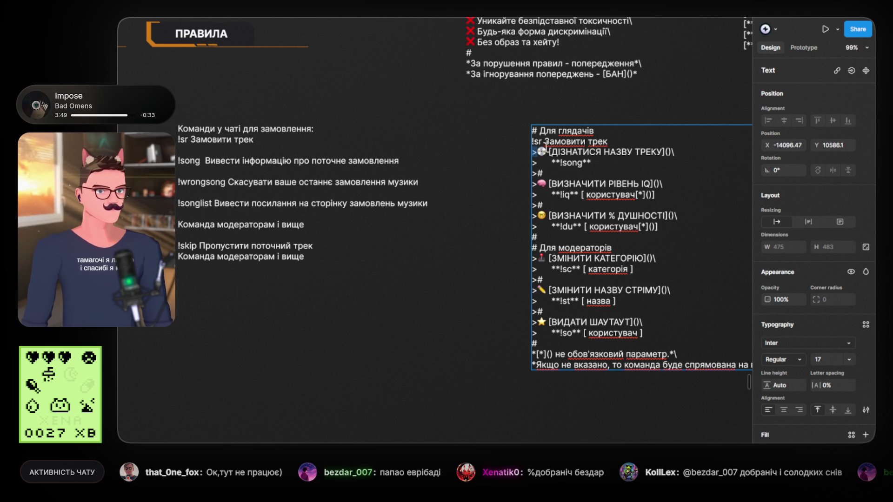
text(>)
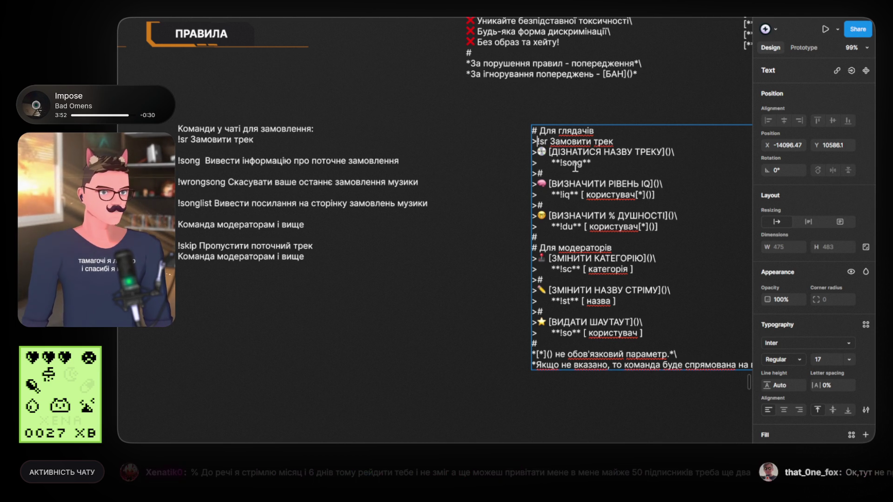
Duplicate the track-name heading above it and retype it as 'ЗАМОВИТИ ТРЕК'
drag(688, 152, 533, 151)
key(ctrl+c)
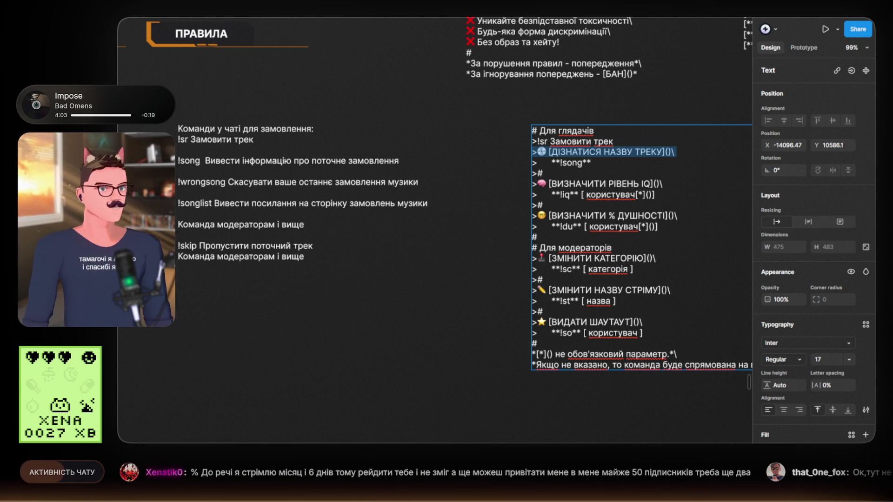
click(613, 131)
key(Return)
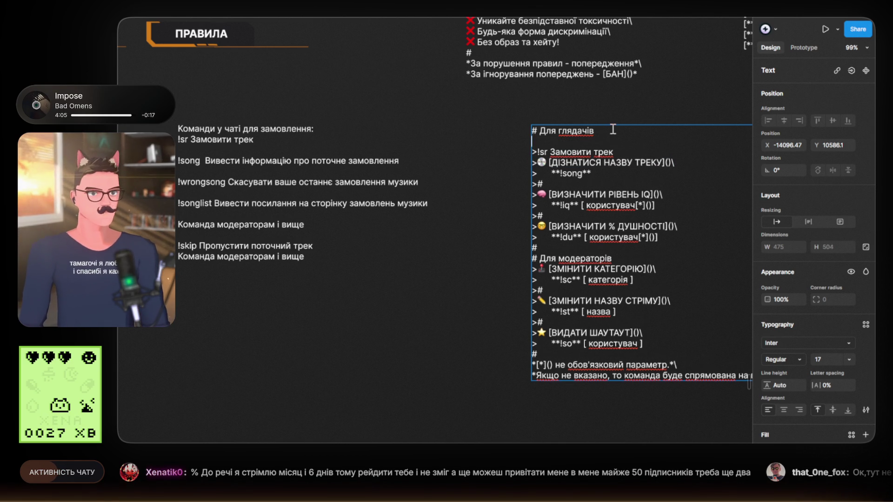
key(ctrl+v)
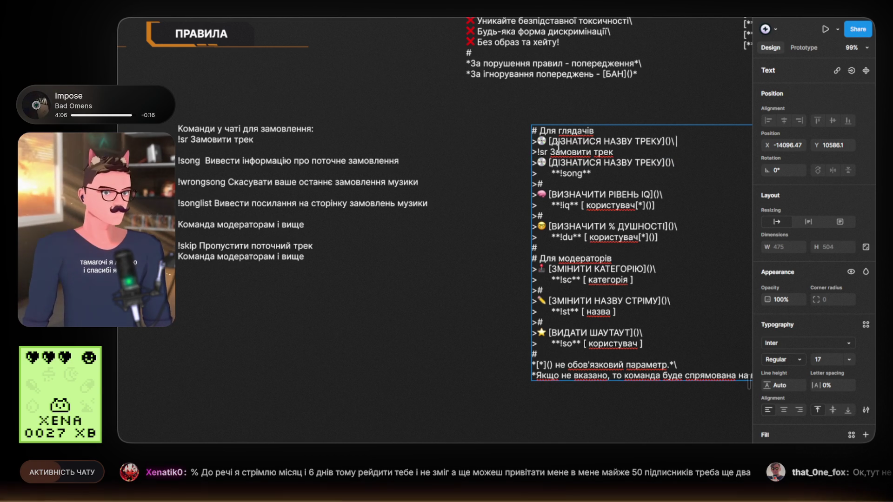
drag(551, 152, 613, 152)
drag(551, 140, 664, 140)
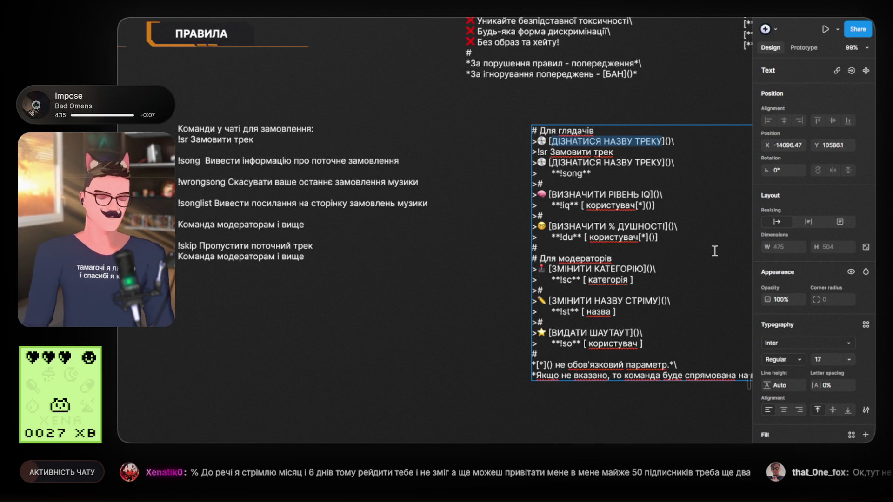
text(ЗАМОВИТИ ТРЕ)
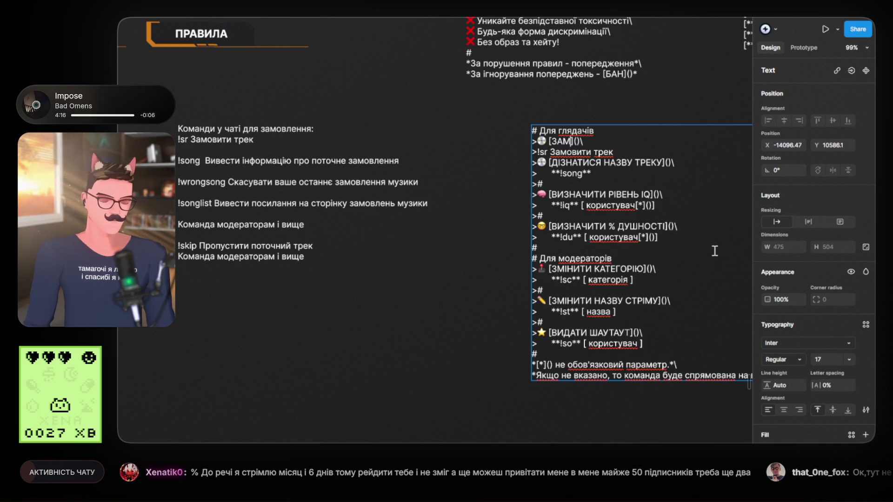
text(К)
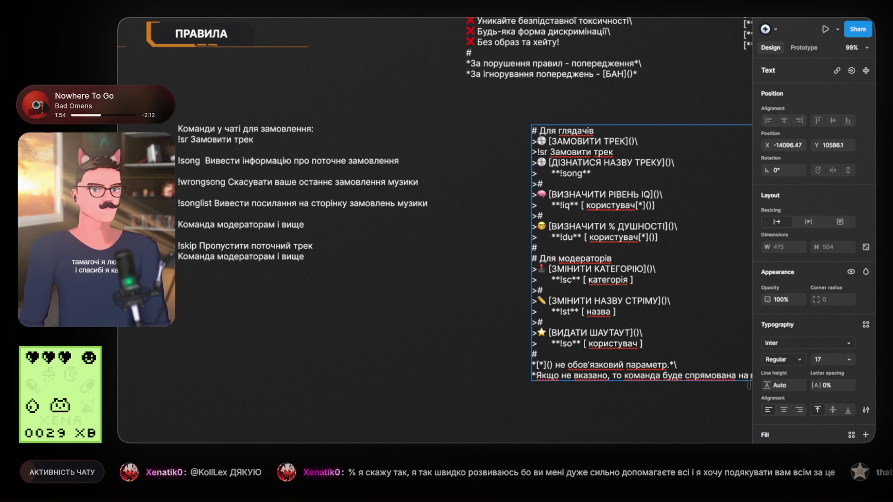
Exit text editing on the viewer command list, leaving the layer selected
key(Escape)
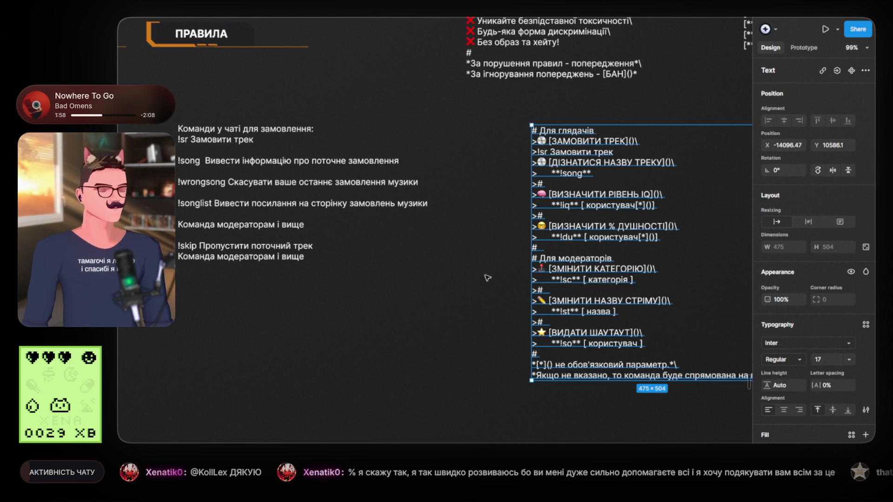
Drag the viewer commands text block left until red alignment guides place it beside the music-order commands
click(487, 213)
scroll(490, 205, up, 1)
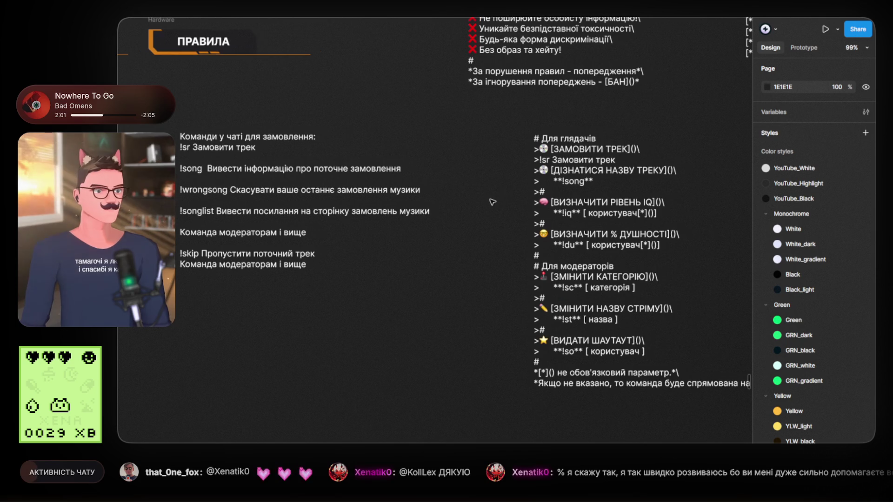
drag(567, 151, 505, 164)
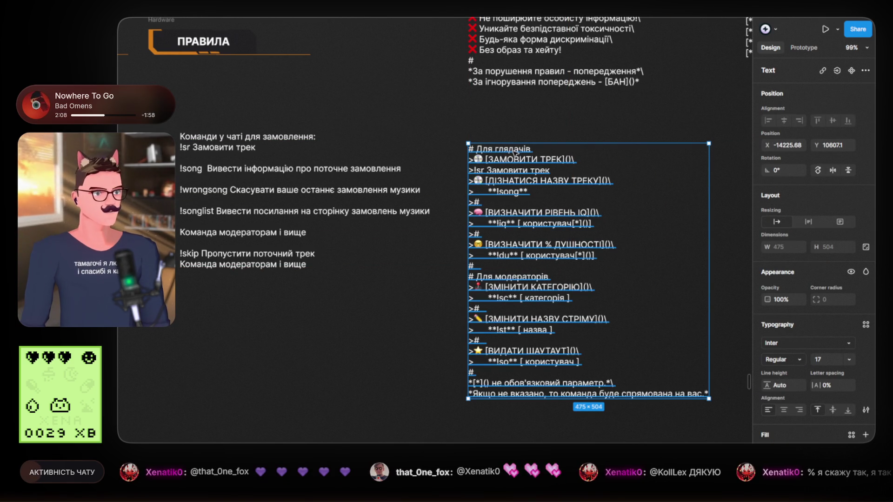
click(522, 133)
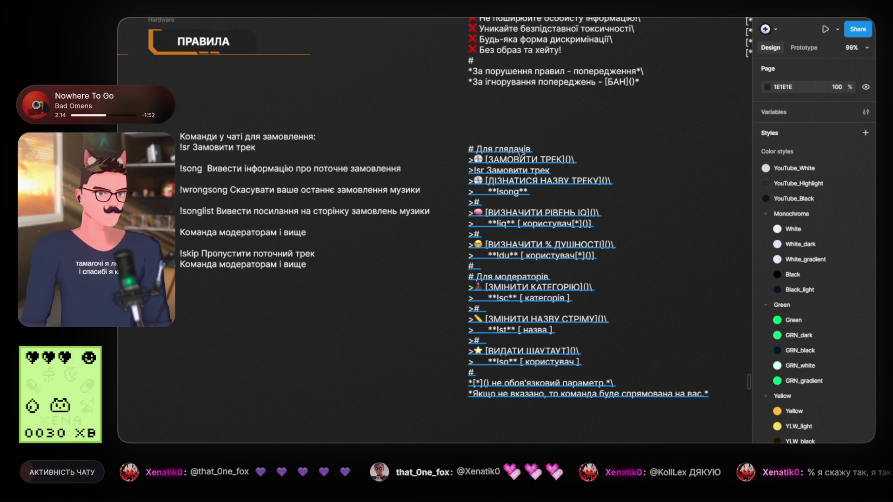
double_click(484, 203)
Copy the !song line and paste it on a new line under the [ЗАМОВИТИ ТРЕК] heading
drag(484, 203, 458, 201)
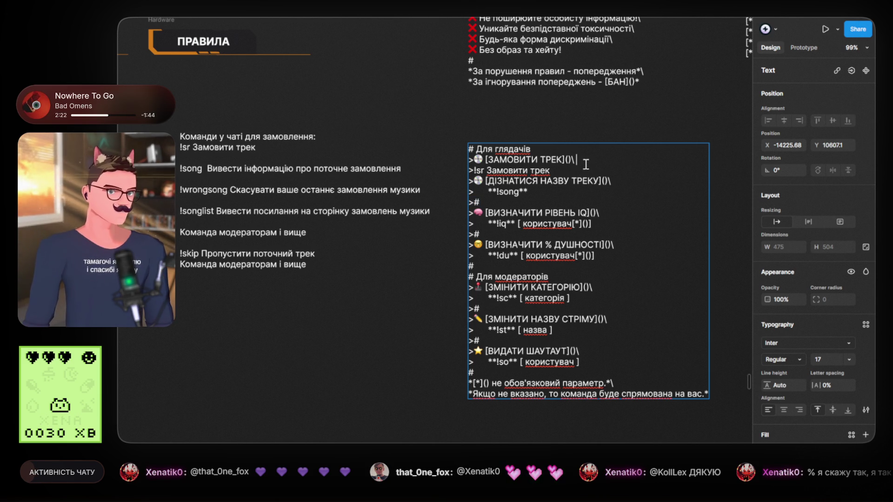
key(Return)
text(>#)
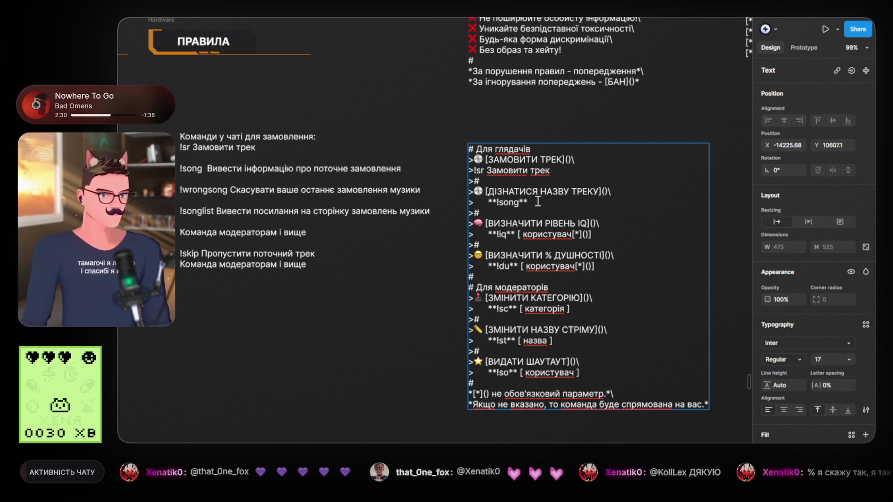
drag(536, 201, 435, 199)
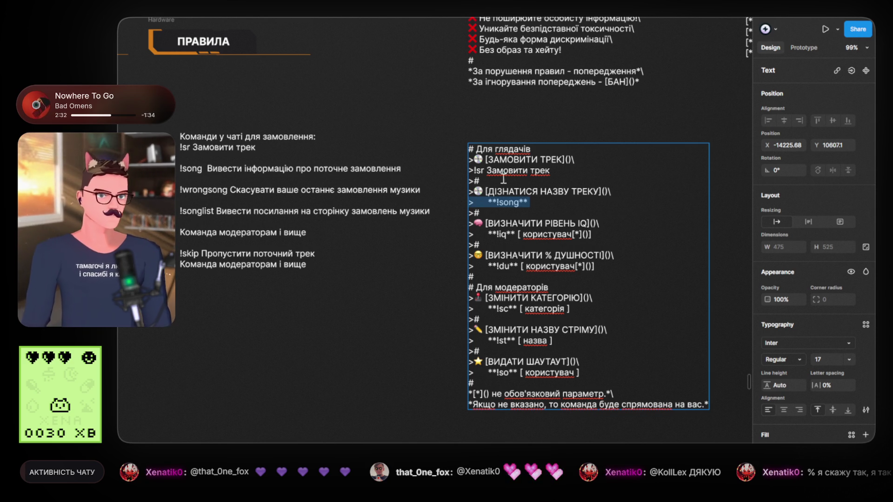
key(ctrl+c)
click(600, 160)
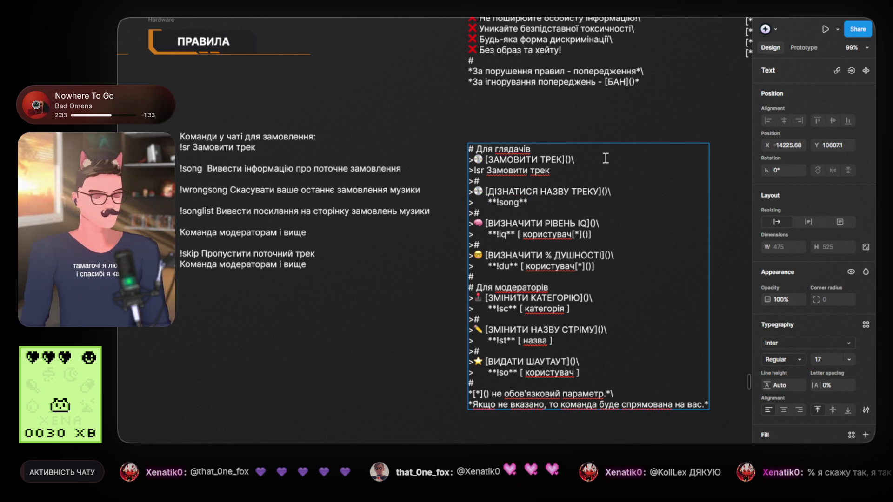
key(Return)
key(ctrl+v)
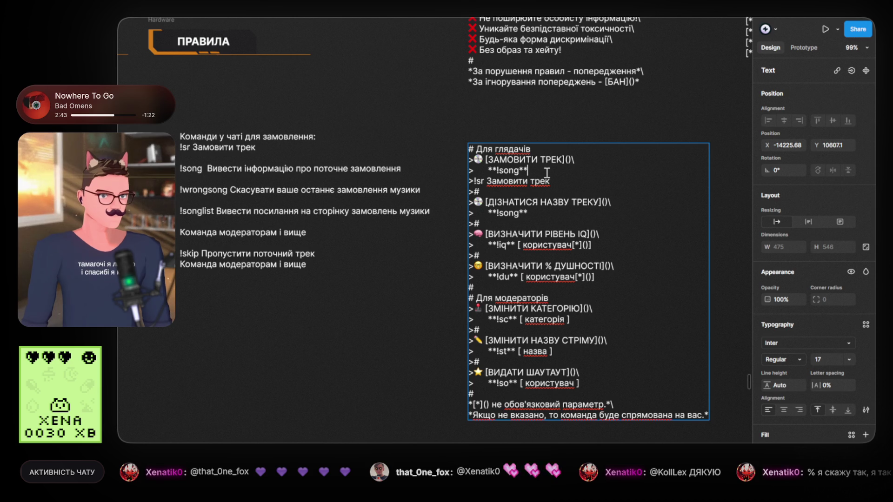
click(549, 172)
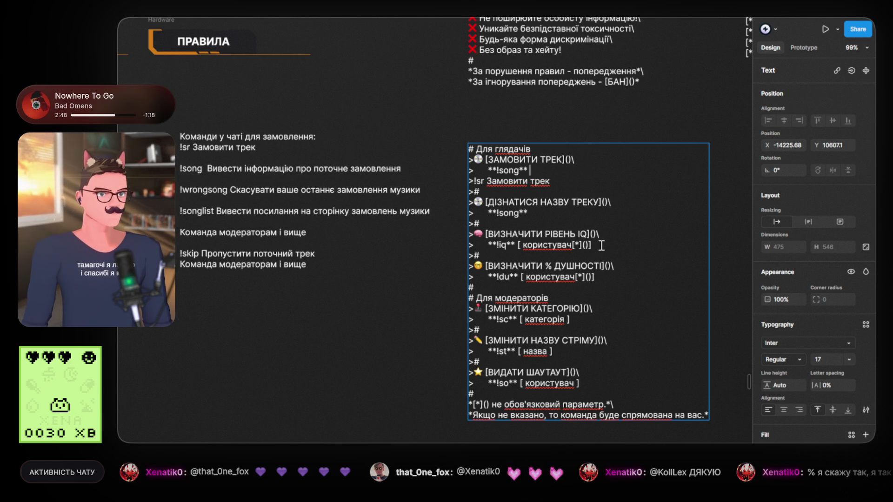
Paste the [користувач[*]()] parameter after **!song** and remove the extra space before it
drag(550, 246, 519, 245)
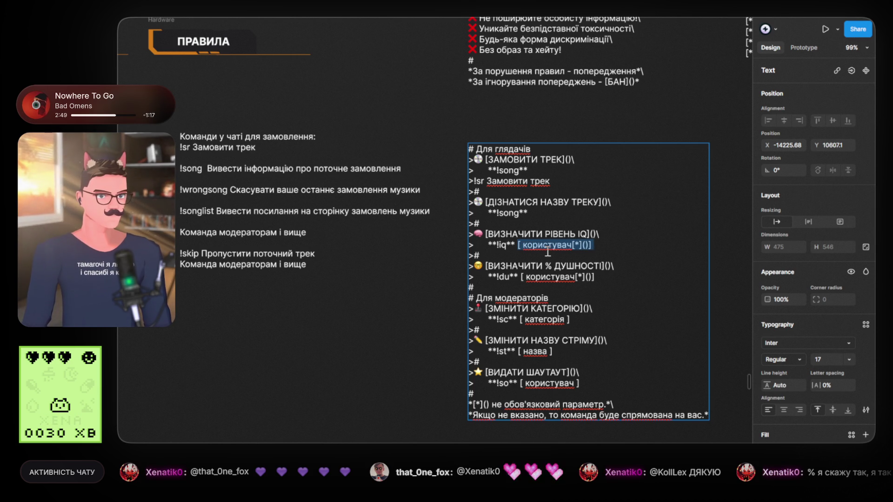
click(541, 170)
key(ctrl+v)
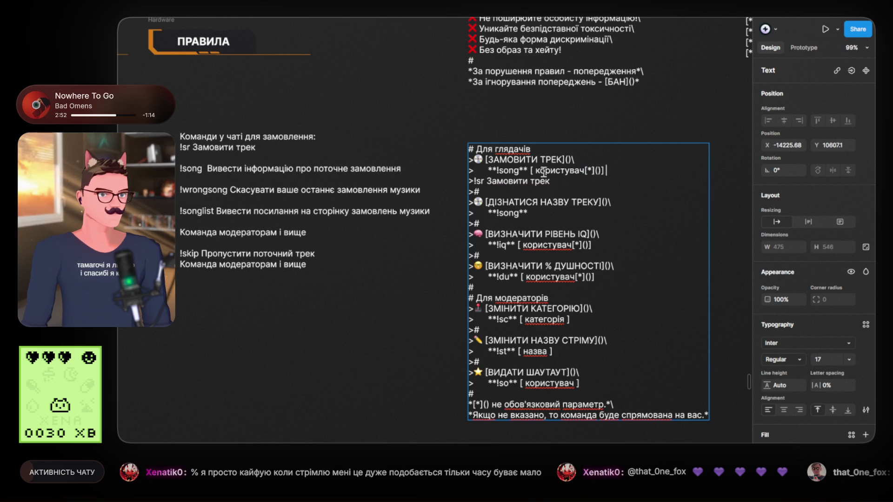
click(530, 170)
key(BackSpace)
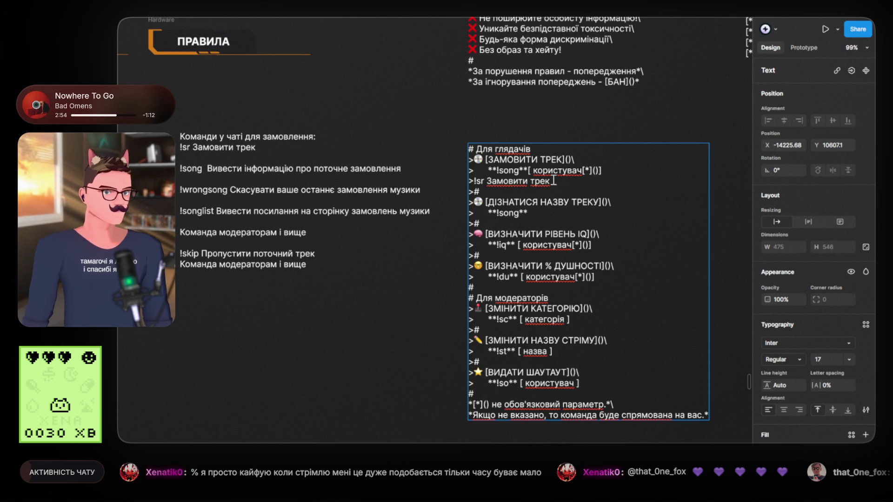
drag(536, 170, 584, 170)
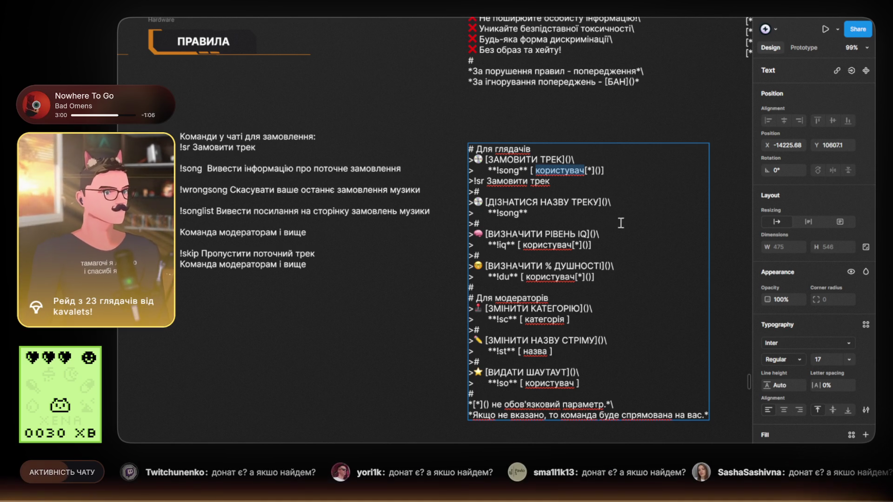
click(373, 293)
scroll(374, 293, down, 10)
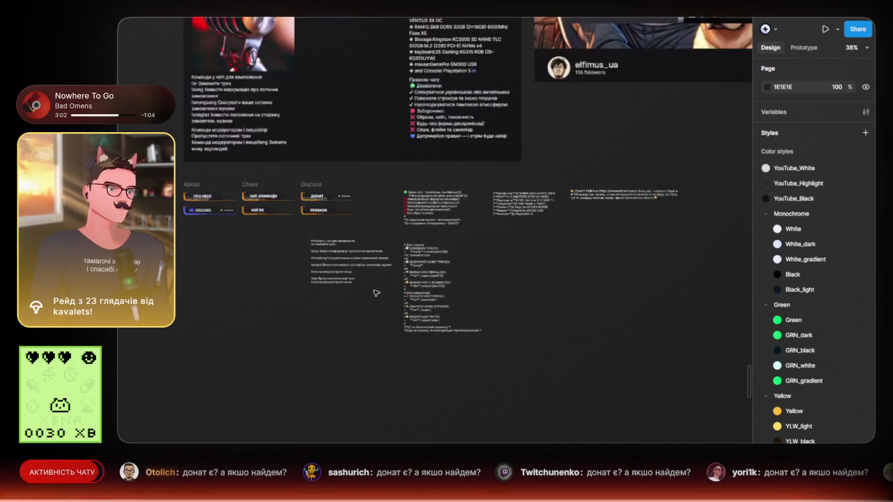
Zoom to about 137% on the kavalets About-page panels, ХТО Я ТАКИЙ through ЗАДОНАТЬ
scroll(335, 255, up, 5)
scroll(373, 235, up, 6)
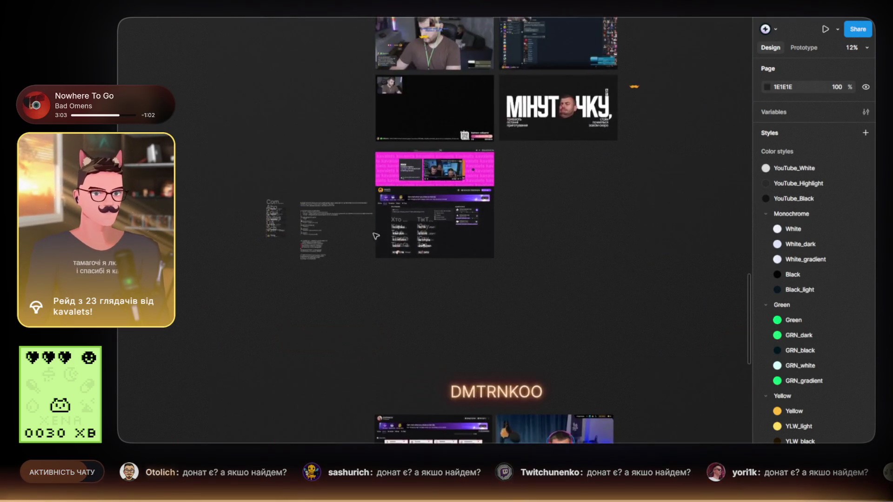
scroll(508, 258, up, 6)
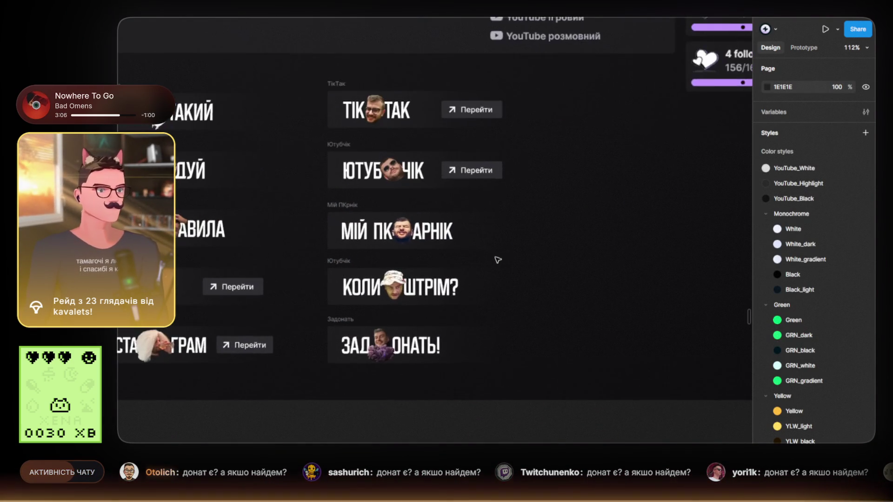
scroll(614, 286, up, 2)
scroll(676, 291, right, 3)
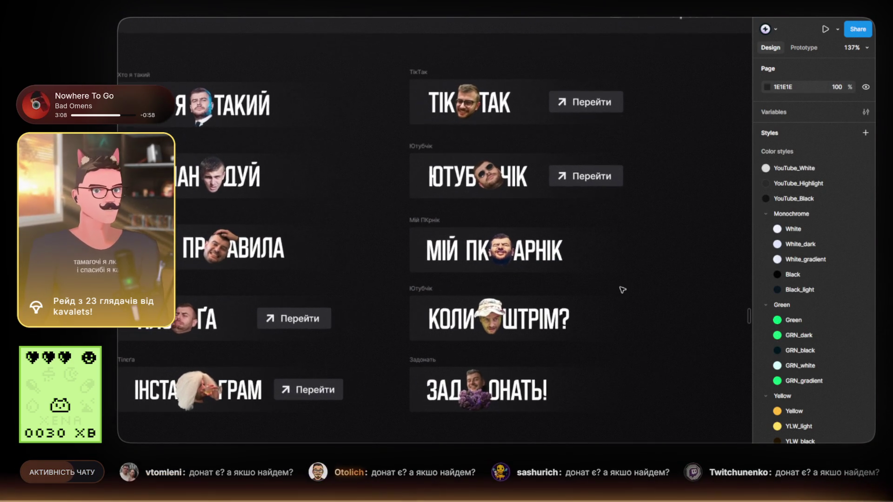
scroll(678, 293, left, 3)
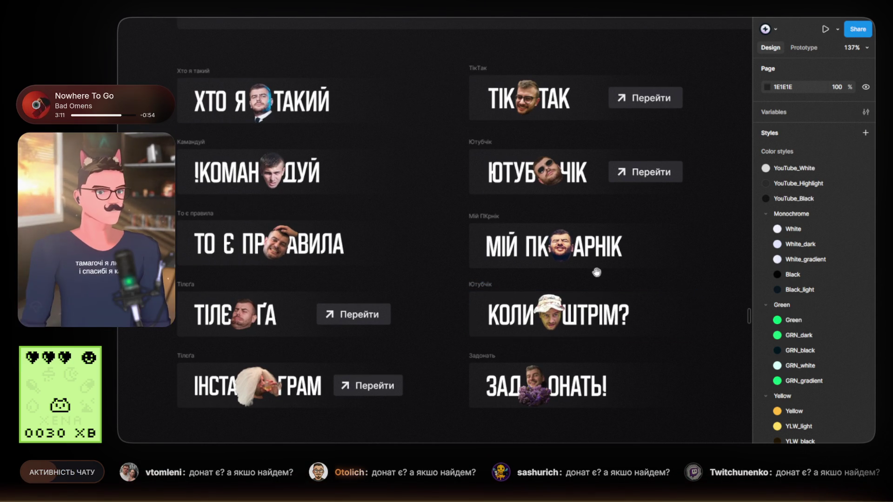
scroll(660, 285, left, 3)
scroll(623, 271, right, 1)
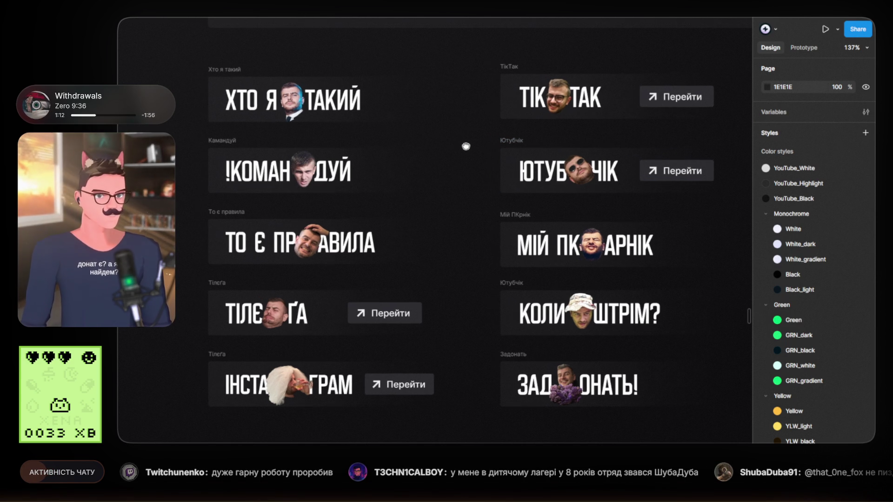
scroll(240, 93, up, 5)
scroll(289, 123, down, 8)
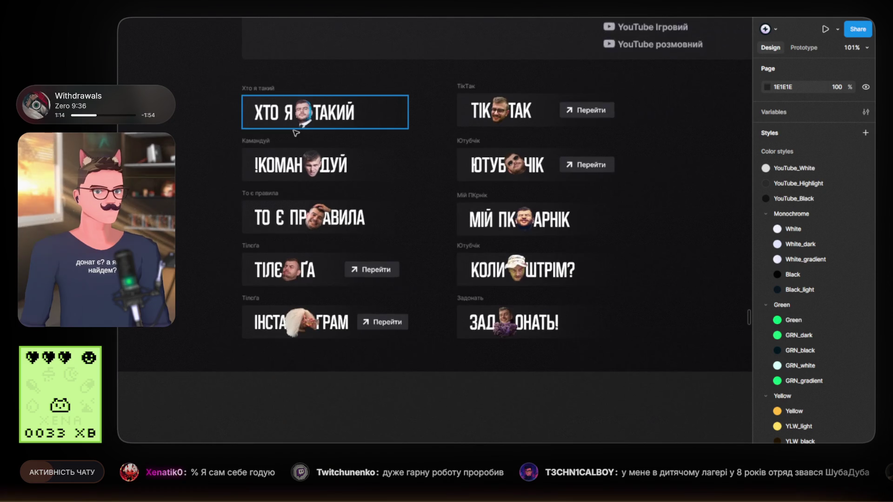
scroll(379, 140, left, 10)
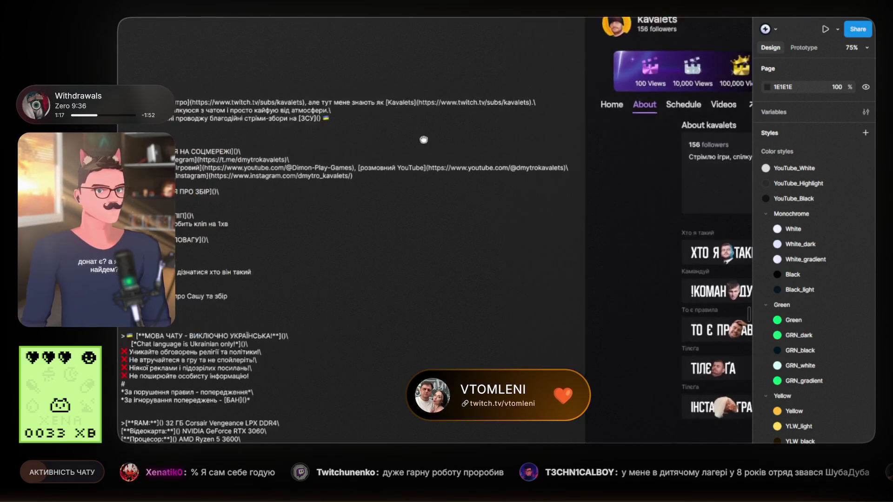
scroll(328, 116, up, 2)
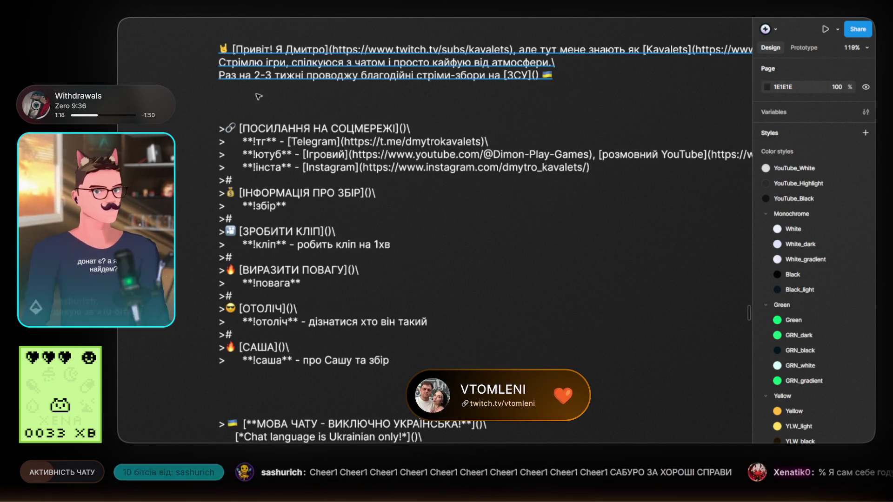
scroll(470, 256, down, 1)
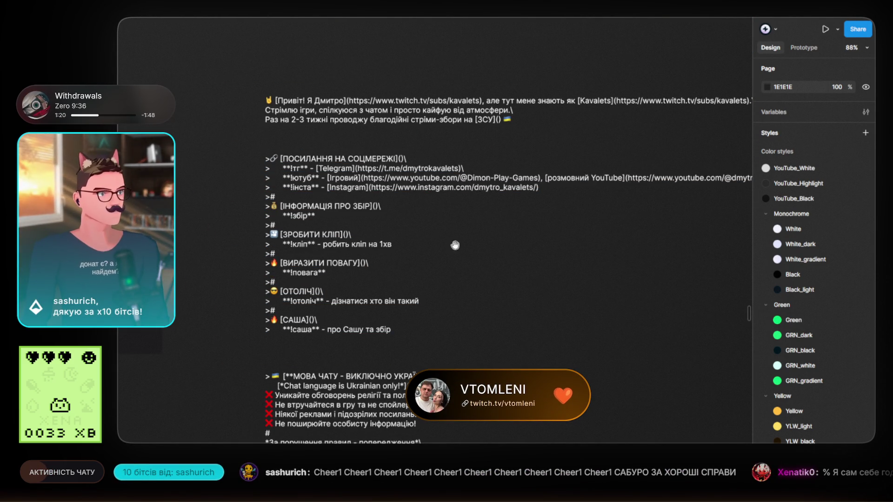
scroll(444, 242, down, 6)
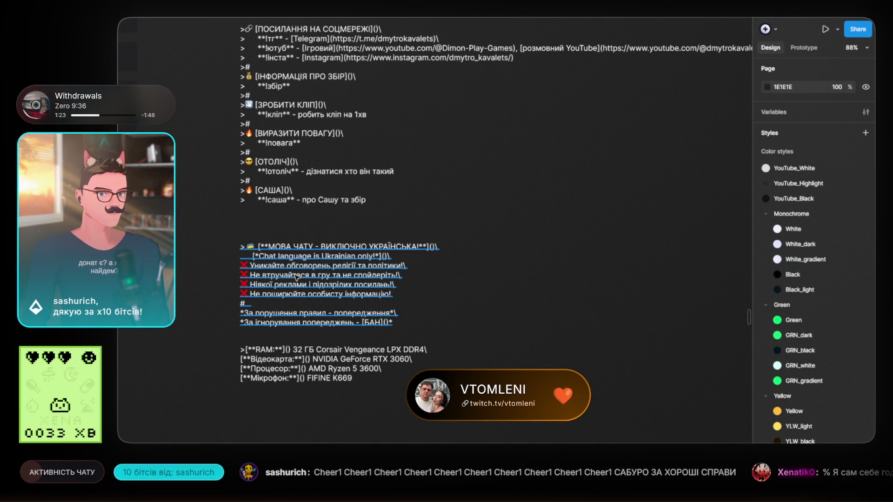
scroll(296, 277, up, 2)
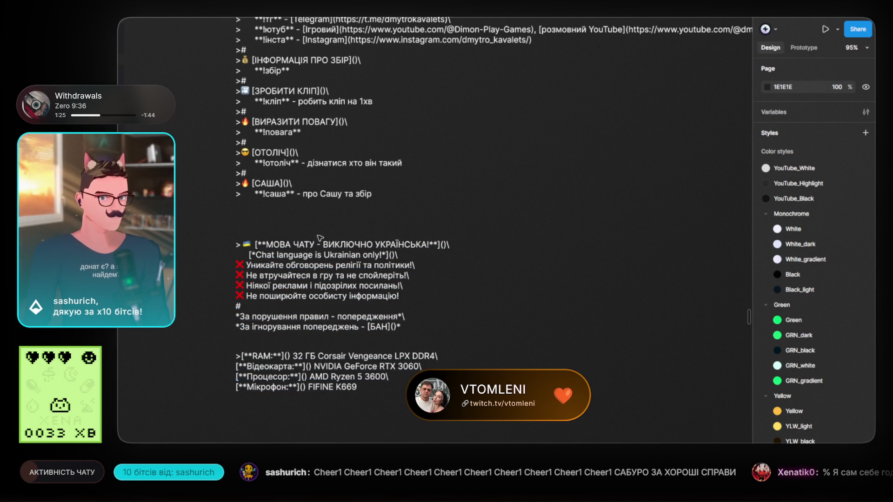
scroll(299, 285, up, 2)
scroll(299, 285, right, 10)
scroll(329, 155, down, 5)
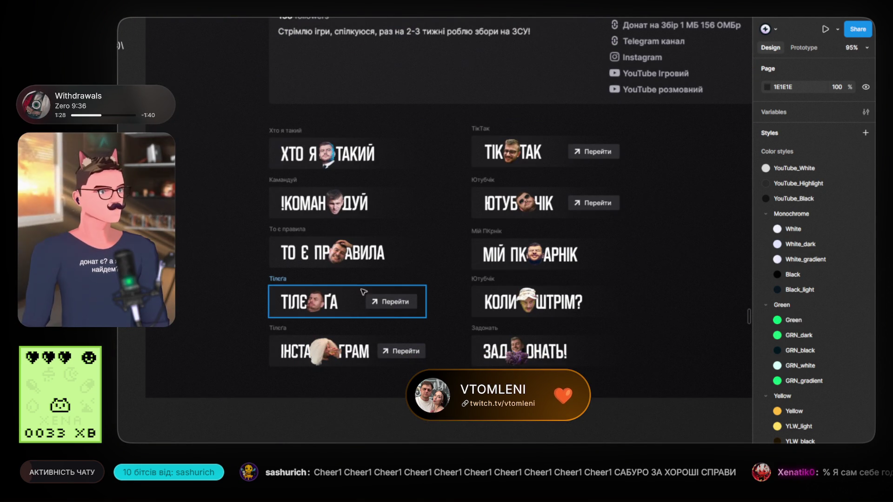
scroll(183, 232, left, 10)
scroll(745, 361, up, 3)
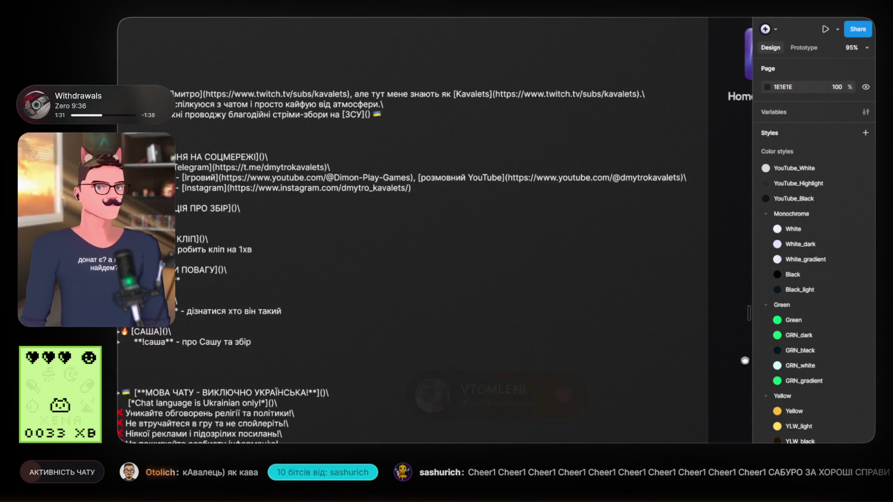
scroll(745, 360, right, 10)
scroll(314, 264, down, 3)
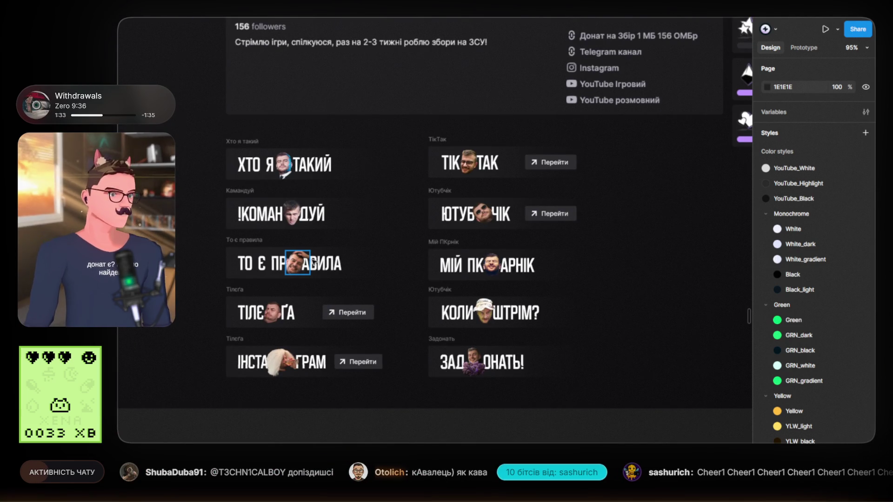
scroll(337, 238, up, 3)
scroll(436, 294, down, 1)
scroll(436, 294, down, 1)
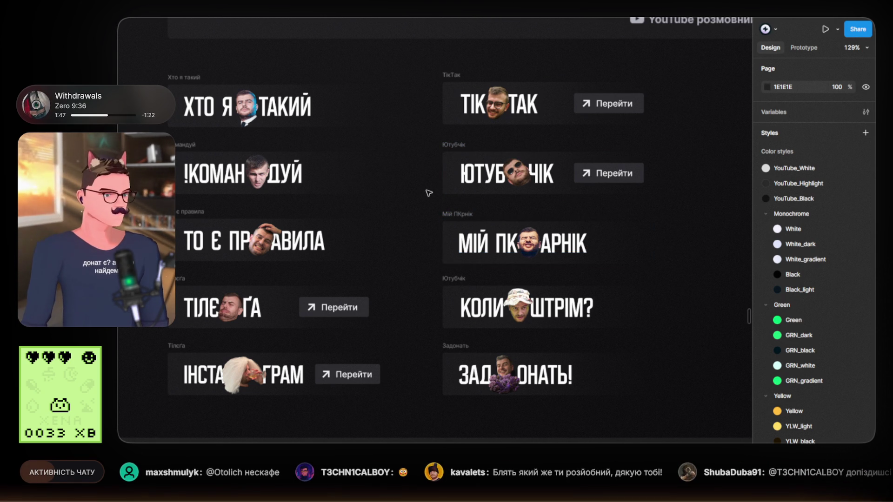
scroll(425, 193, down, 3)
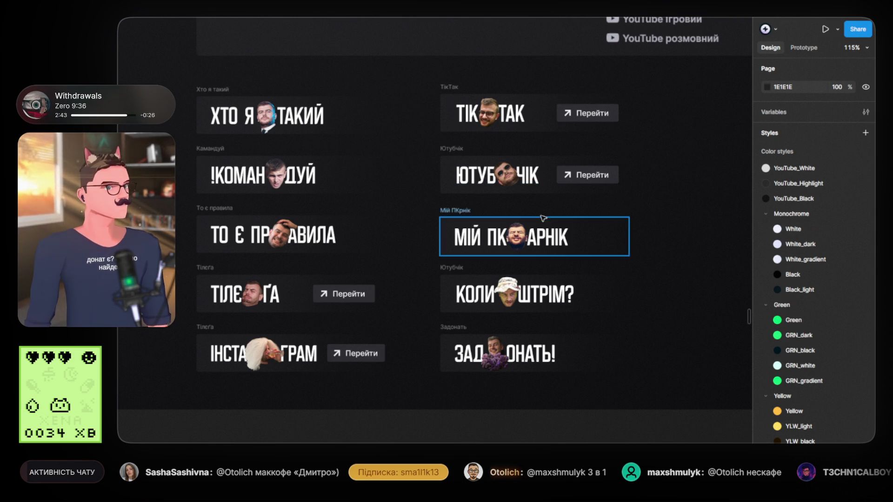
scroll(514, 230, down, 10)
drag(513, 230, 465, 265)
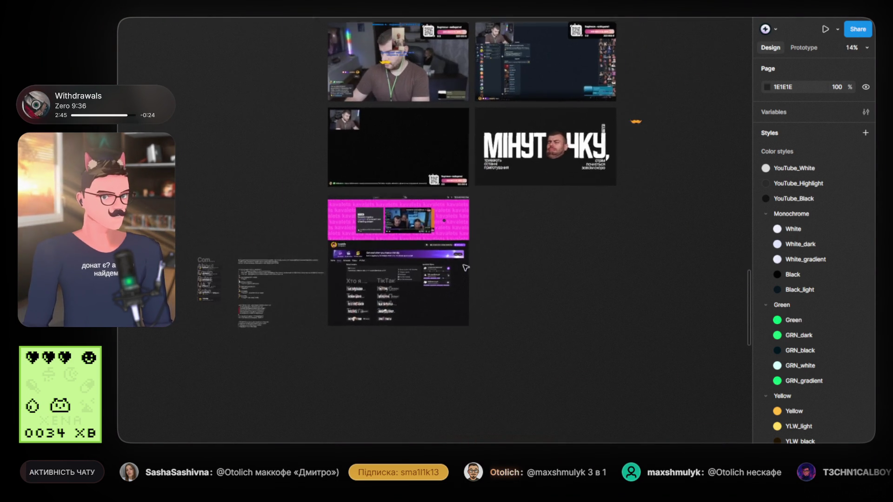
scroll(465, 264, up, 3)
drag(528, 255, 569, 241)
scroll(414, 283, up, 3)
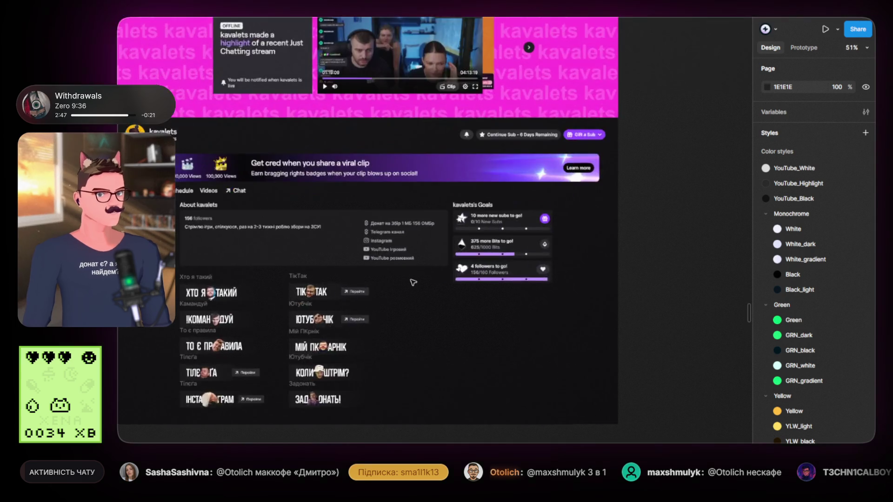
scroll(391, 252, down, 6)
scroll(585, 185, up, 5)
scroll(584, 185, down, 10)
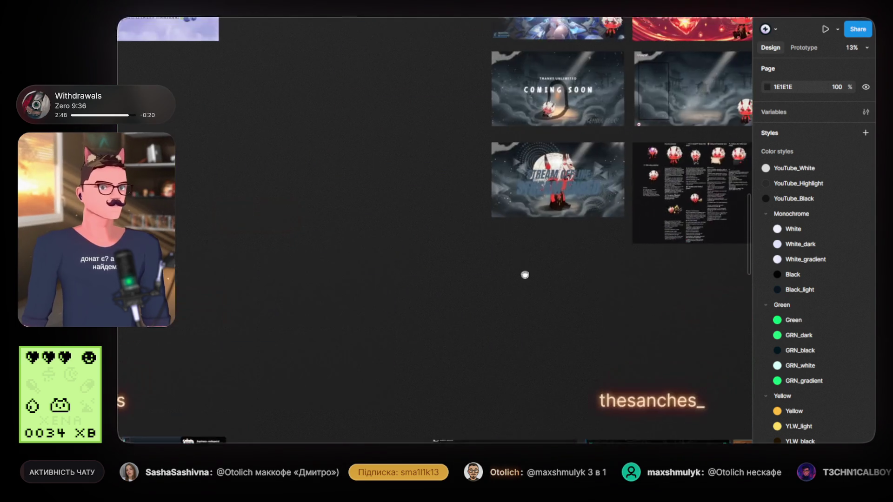
scroll(383, 236, up, 5)
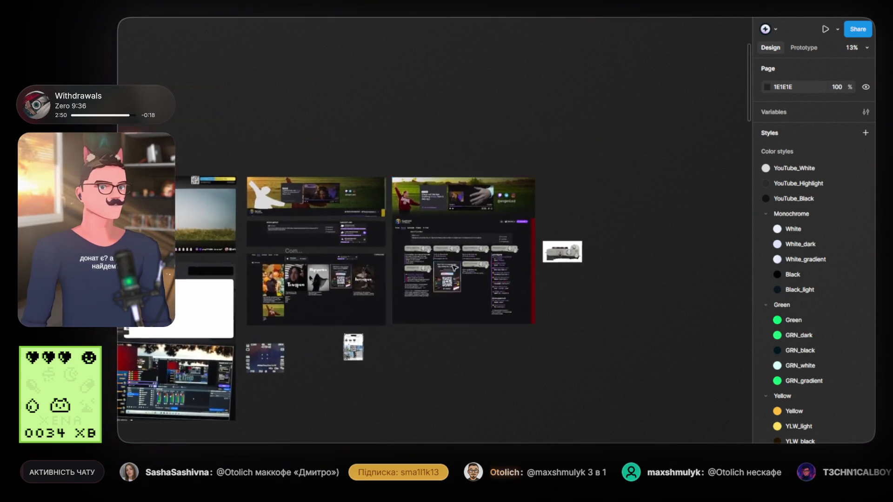
scroll(528, 282, up, 5)
scroll(304, 228, up, 1)
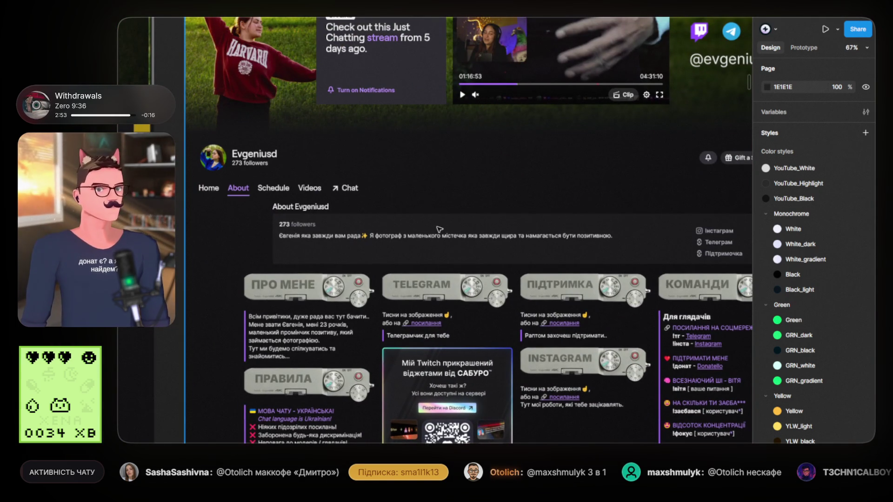
scroll(438, 229, down, 2)
scroll(573, 226, right, 5)
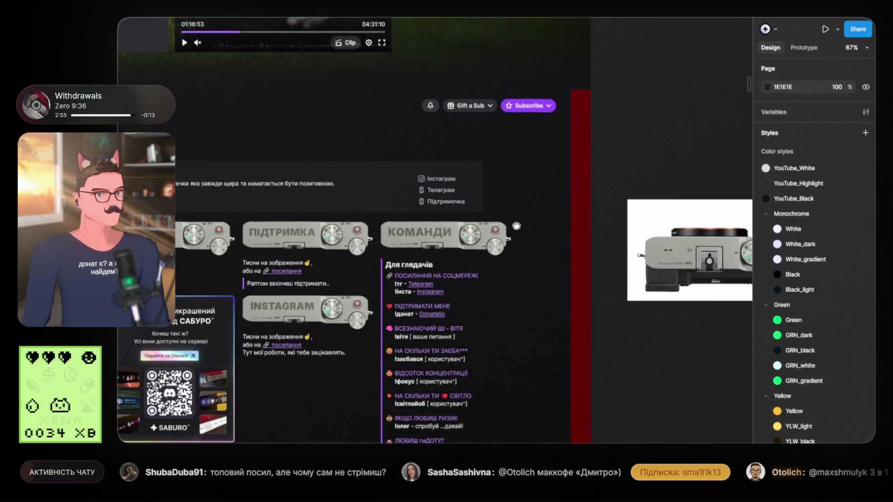
scroll(573, 225, right, 5)
scroll(570, 279, up, 1)
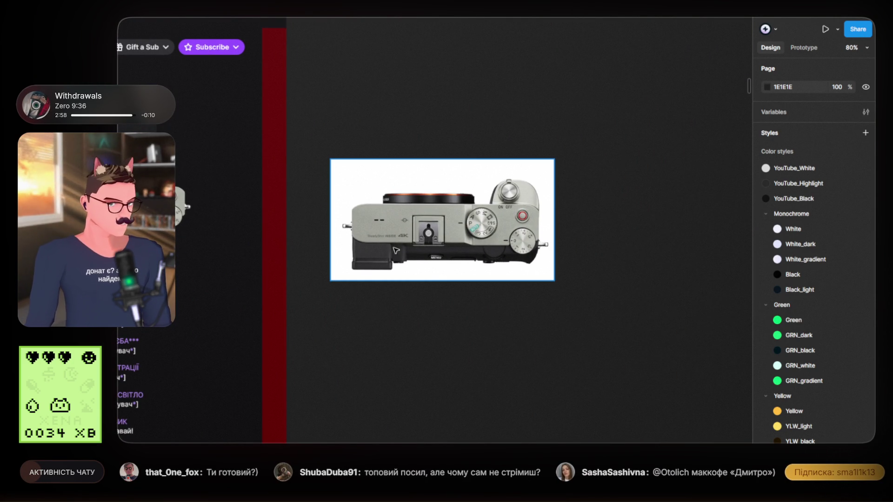
scroll(437, 235, left, 2)
scroll(477, 228, up, 2)
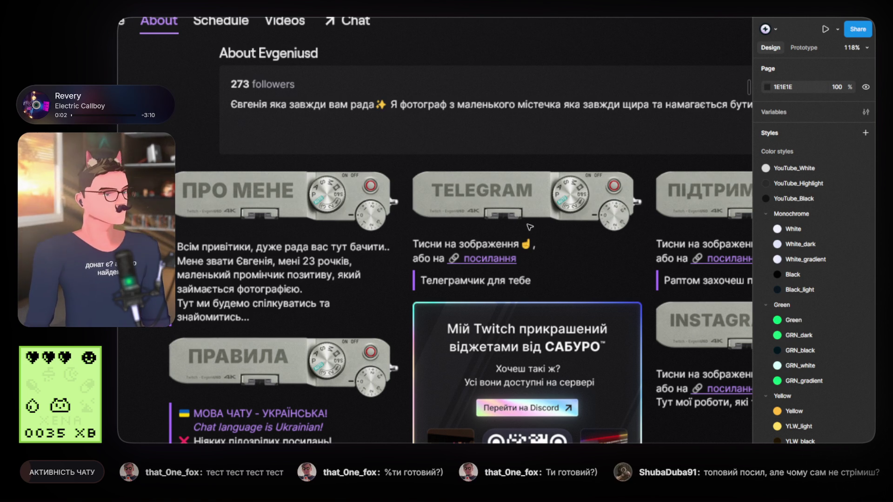
scroll(526, 222, down, 3)
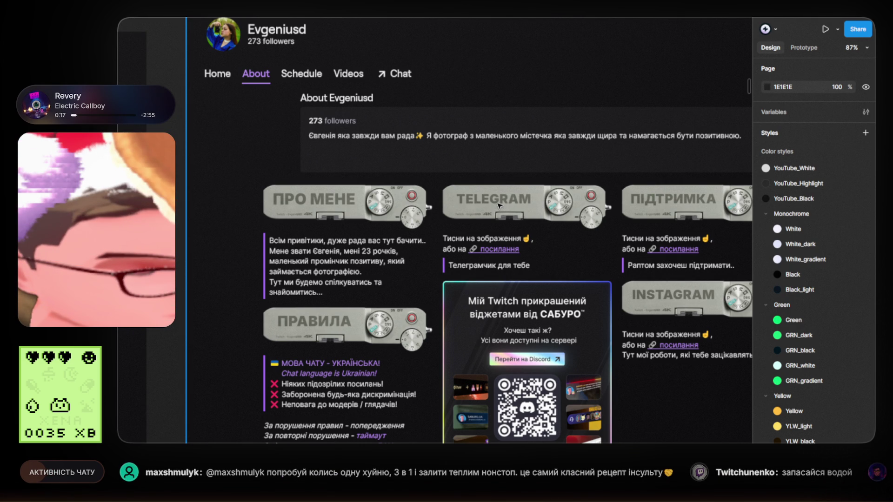
scroll(499, 206, down, 5)
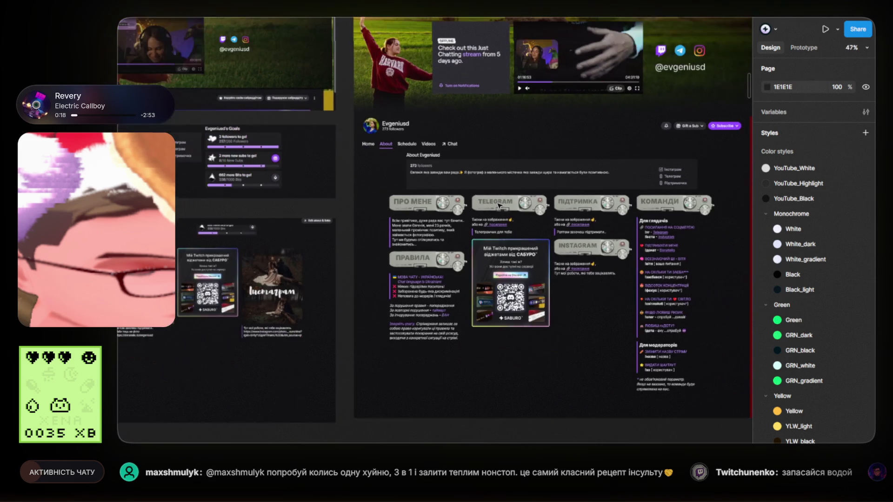
scroll(450, 215, up, 2)
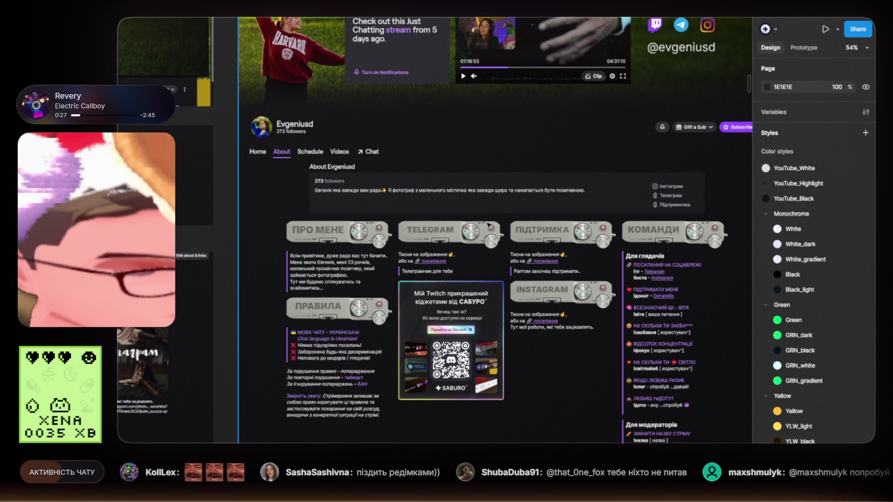
scroll(506, 217, down, 3)
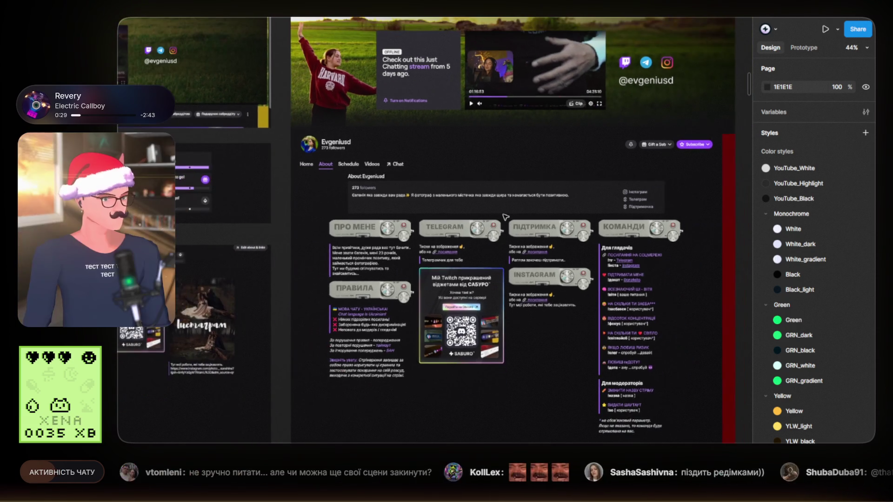
scroll(515, 212, down, 3)
scroll(516, 212, up, 3)
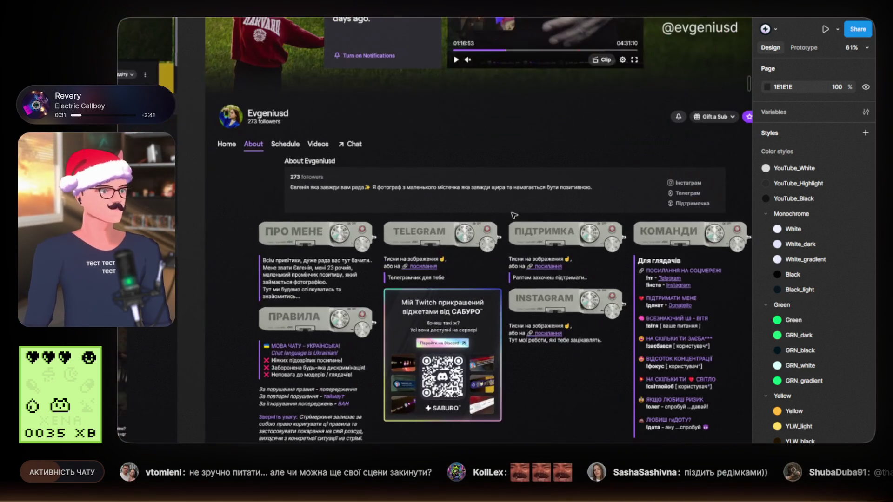
scroll(542, 243, up, 3)
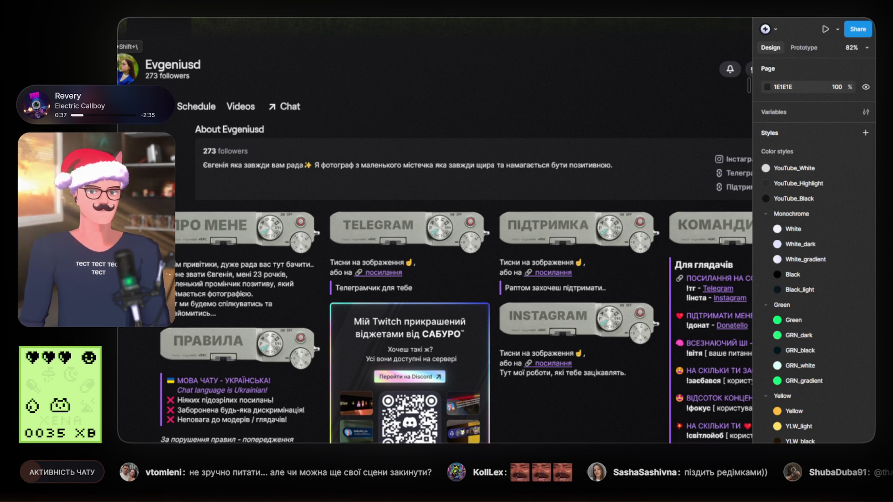
scroll(344, 265, down, 5)
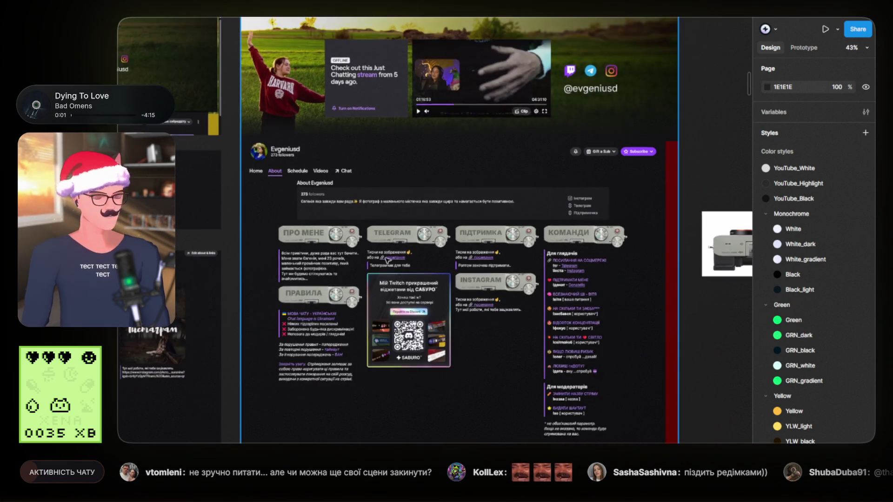
scroll(344, 266, left, 10)
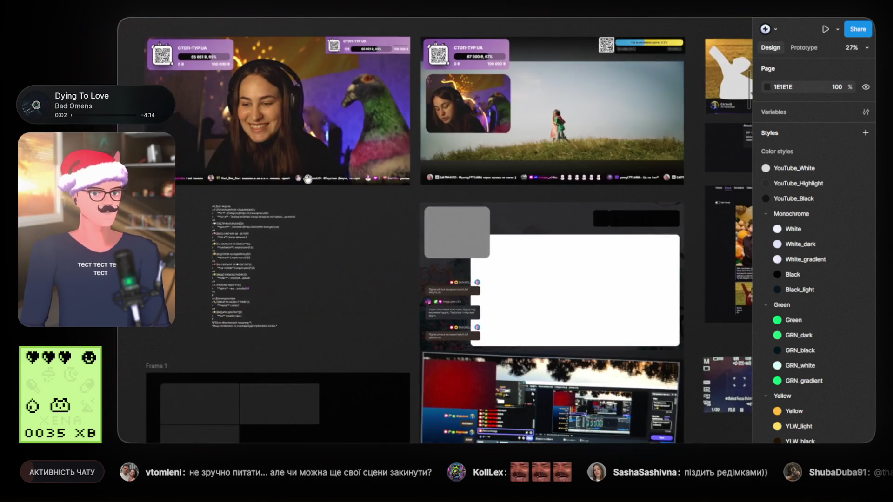
scroll(494, 194, left, 10)
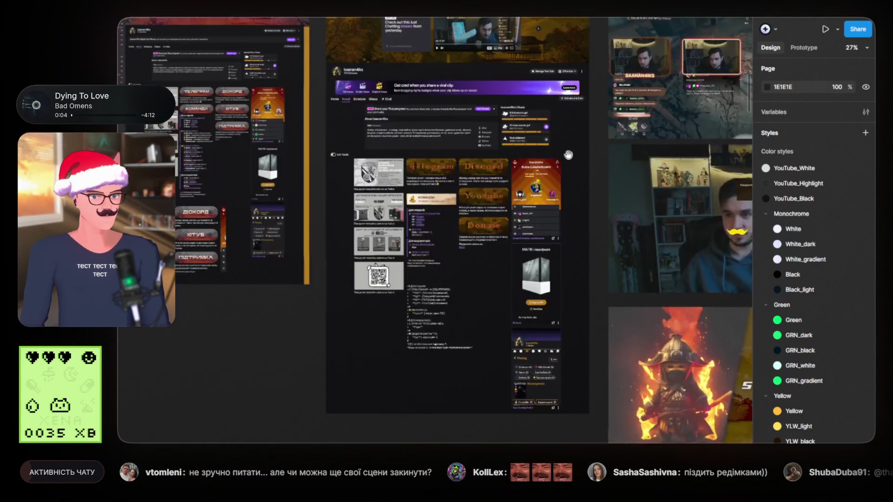
scroll(441, 234, up, 10)
scroll(427, 256, down, 4)
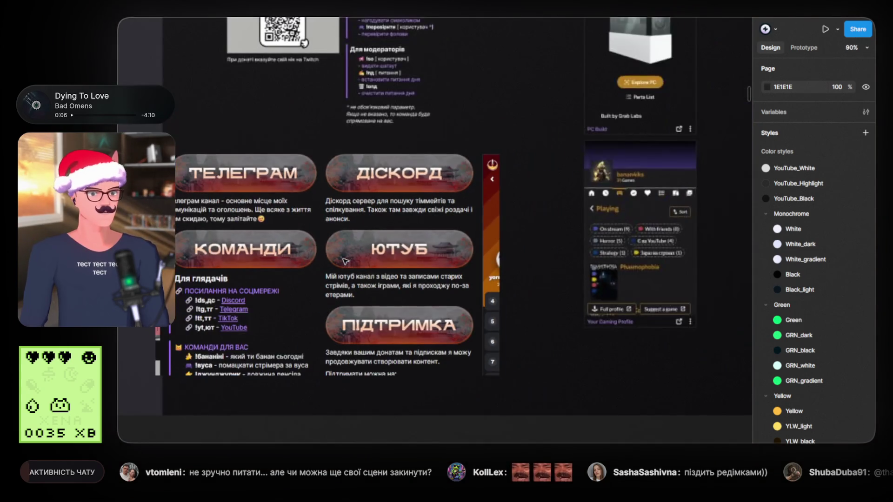
scroll(428, 255, down, 5)
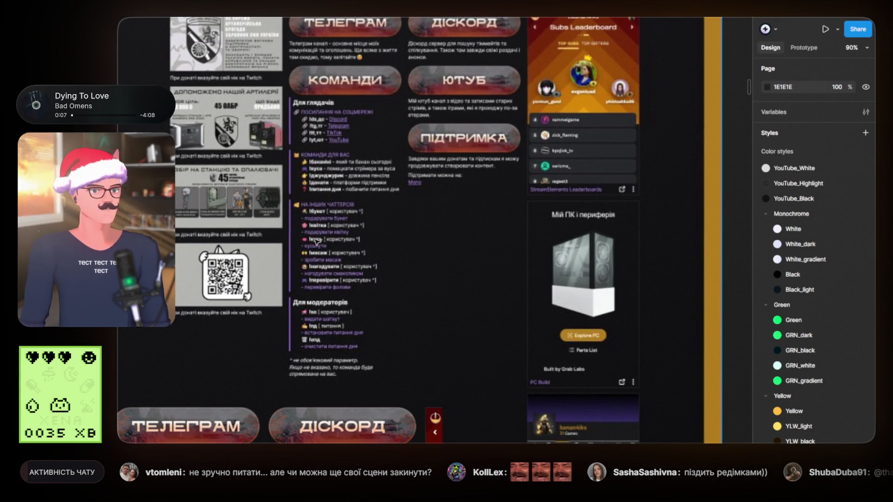
scroll(398, 303, down, 15)
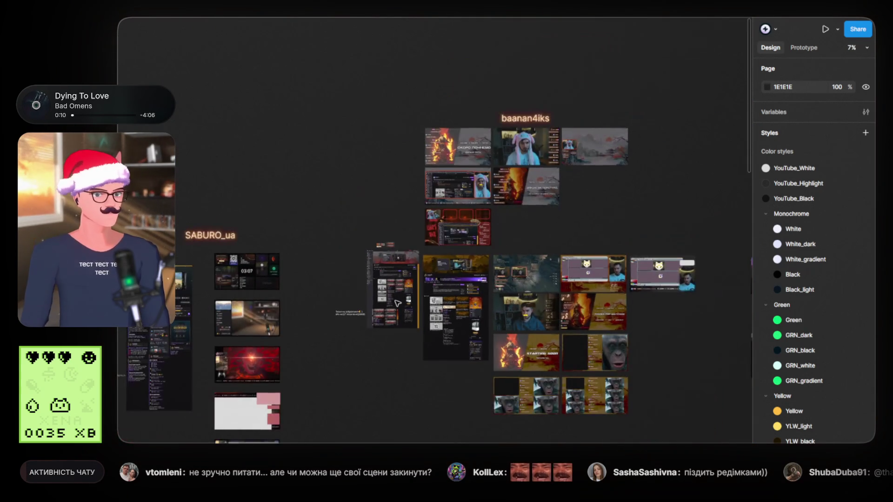
scroll(472, 127, down, 5)
drag(471, 127, 619, 223)
scroll(402, 305, up, 10)
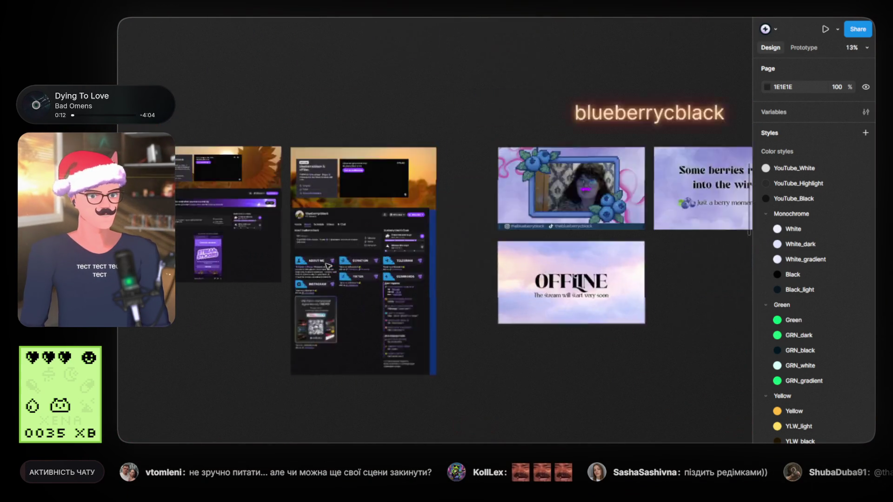
scroll(402, 304, up, 2)
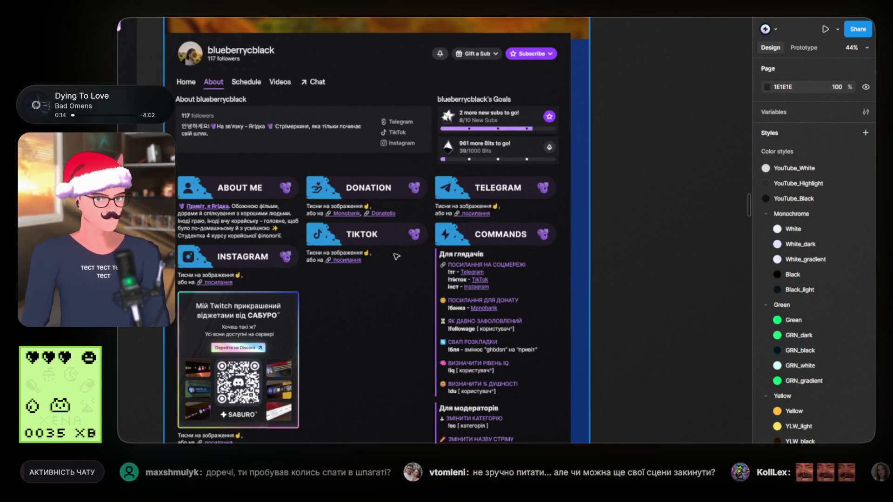
scroll(398, 261, down, 3)
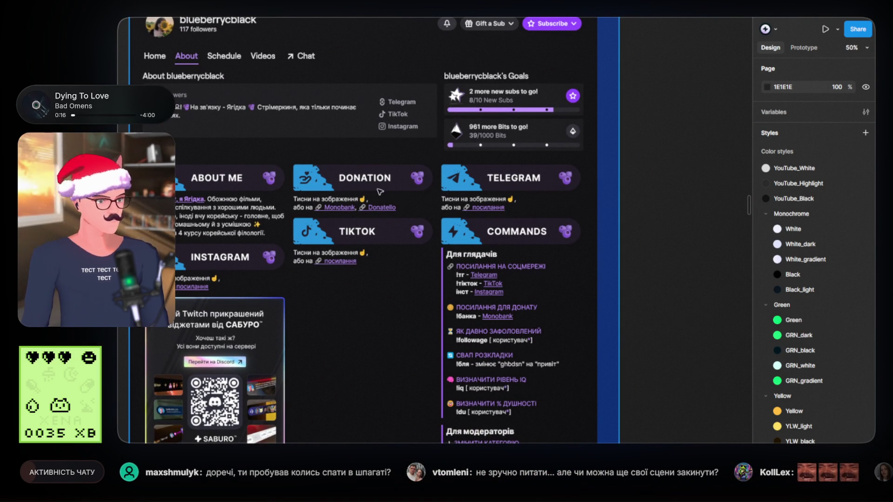
scroll(432, 279, down, 3)
scroll(433, 279, right, 3)
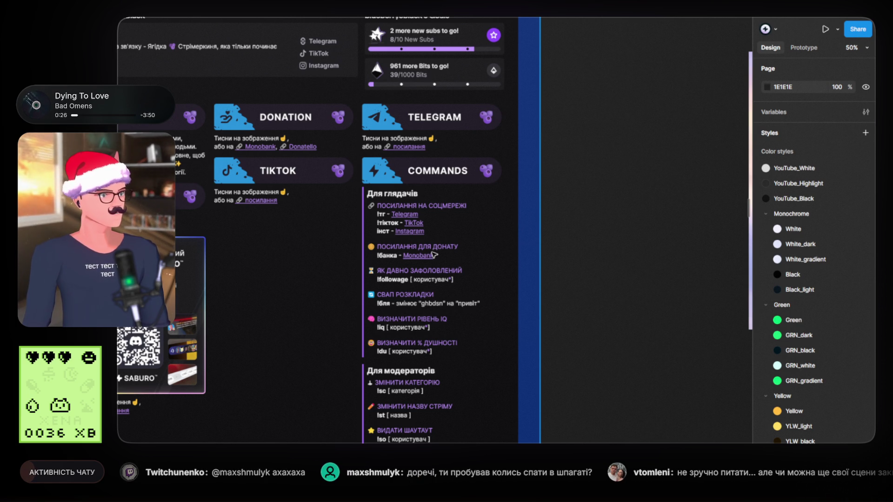
scroll(432, 255, down, 10)
mouse_move(685, 313)
mouse_down()
mouse_move(485, 270)
mouse_move(454, 278)
mouse_up()
scroll(454, 274, down, 3)
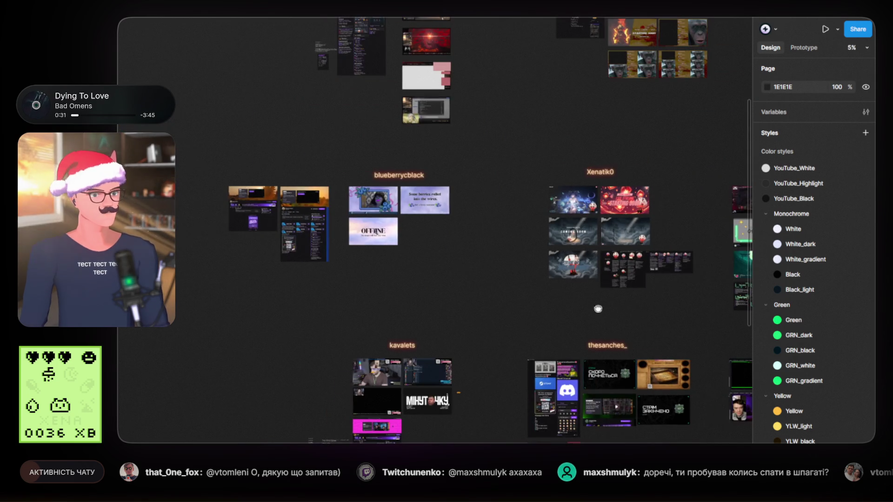
Zoom through the Xenatik0 frames, then pan to the kavalets About-page mockup at 79%
scroll(419, 265, right, 5)
scroll(386, 259, up, 10)
scroll(395, 253, up, 2)
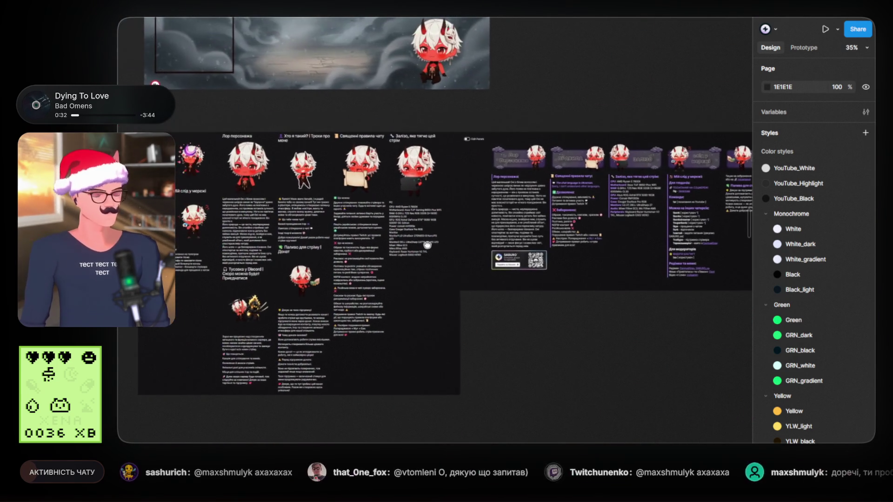
scroll(402, 250, up, 3)
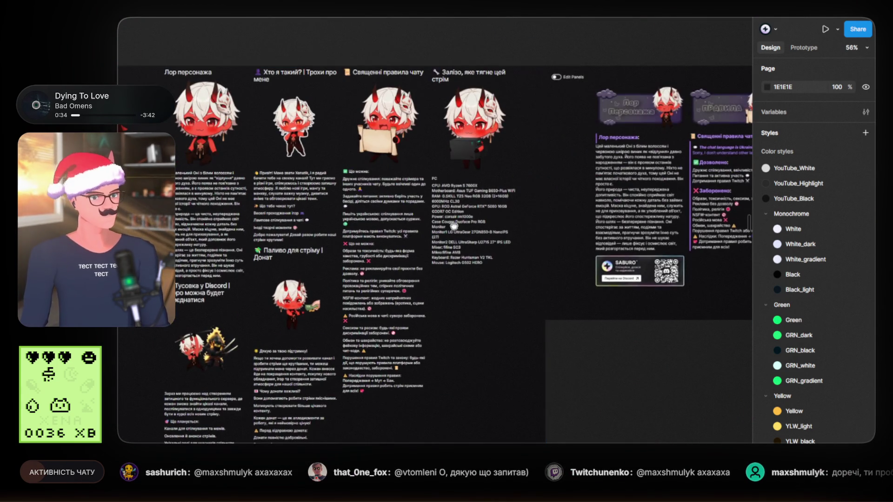
scroll(557, 214, up, 1)
scroll(557, 214, down, 1)
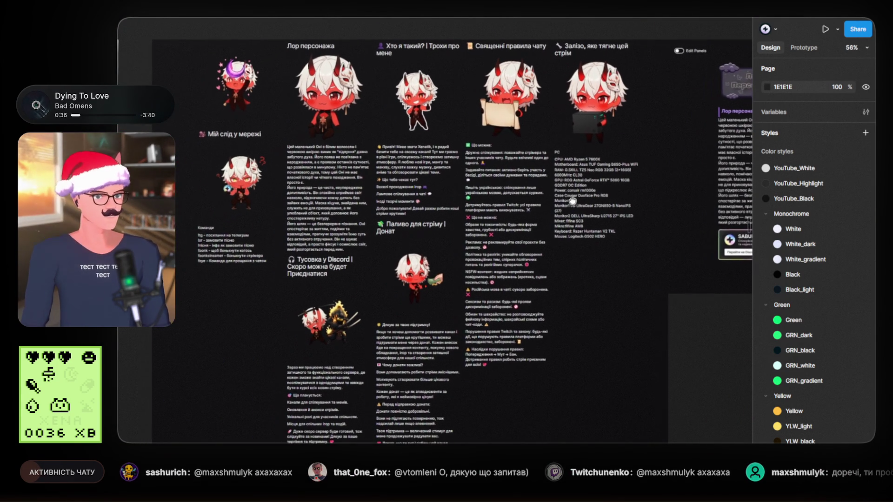
scroll(469, 208, left, 2)
key(n)
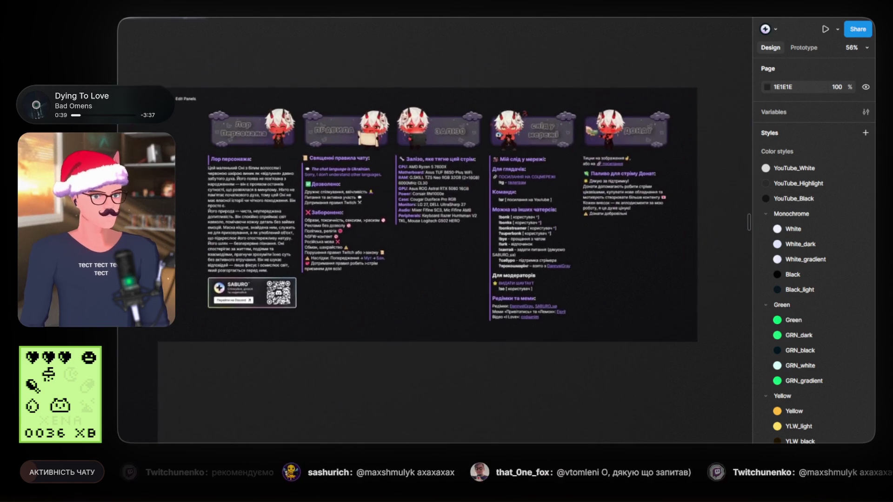
scroll(442, 266, down, 10)
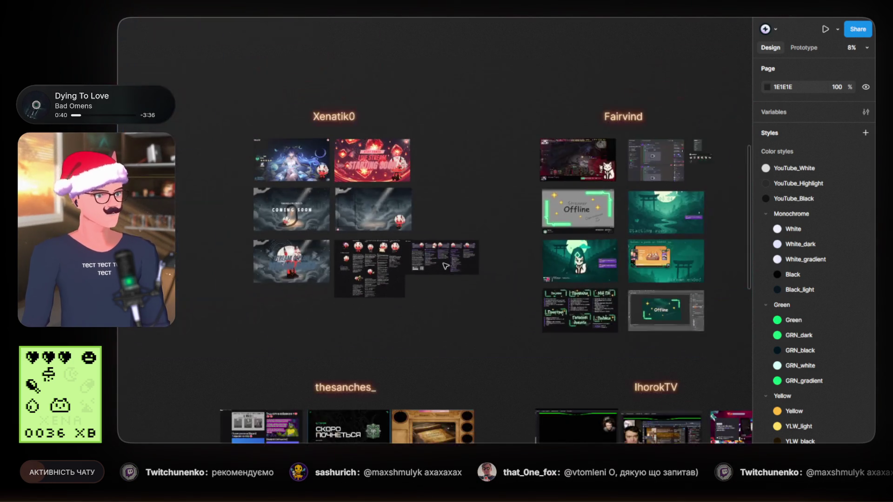
scroll(465, 260, up, 3)
scroll(455, 114, left, 10)
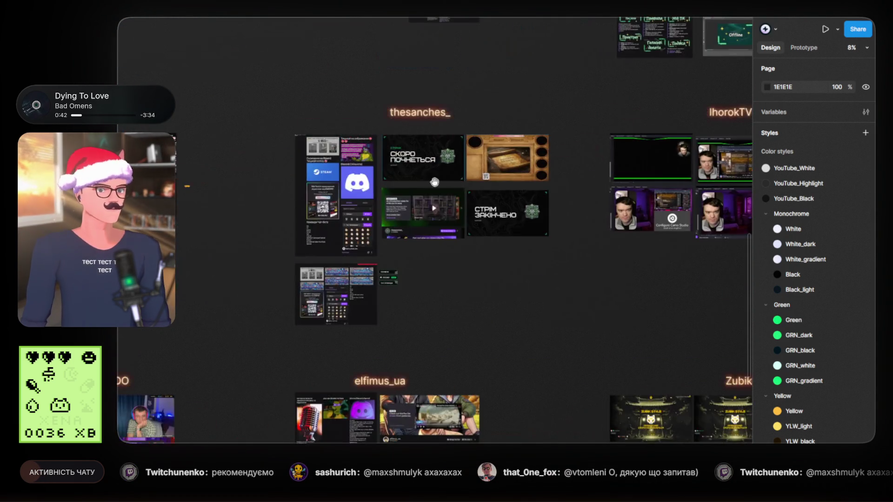
ctrl+scroll(417, 236, up, 10)
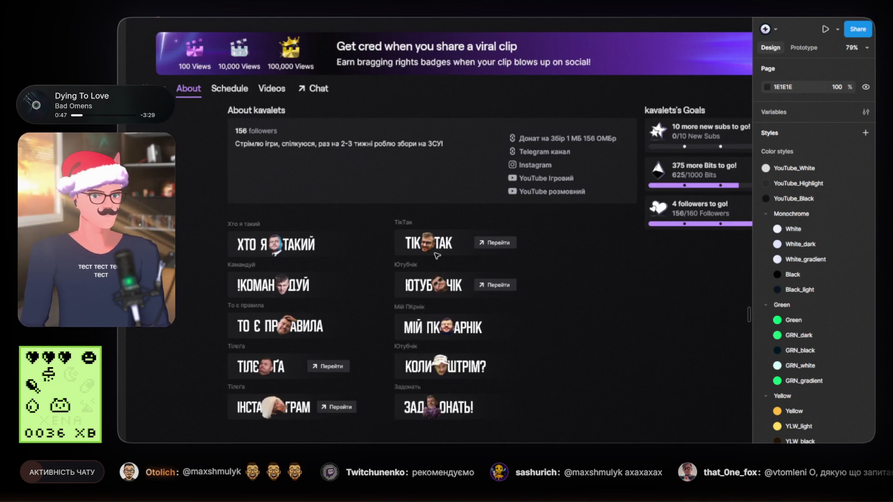
Pan from the kavalets frames to elfimus_ua and zoom to 60% on its command and rules text
ctrl+scroll(437, 256, down, 10)
mouse_move(492, 272)
mouse_down()
mouse_move(495, 260)
mouse_move(219, 185)
mouse_move(222, 242)
mouse_up()
scroll(273, 277, down, 5)
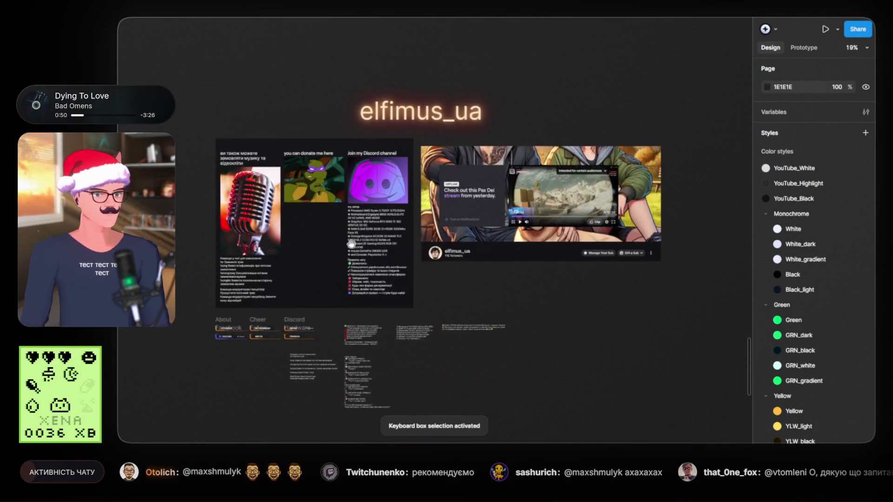
ctrl+scroll(320, 278, up, 10)
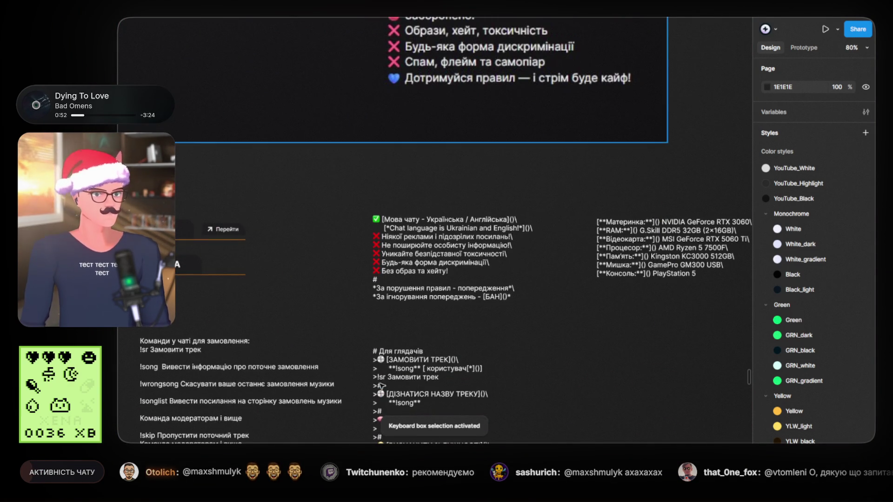
scroll(321, 278, up, 5)
ctrl+scroll(372, 261, down, 5)
drag(411, 229, 427, 306)
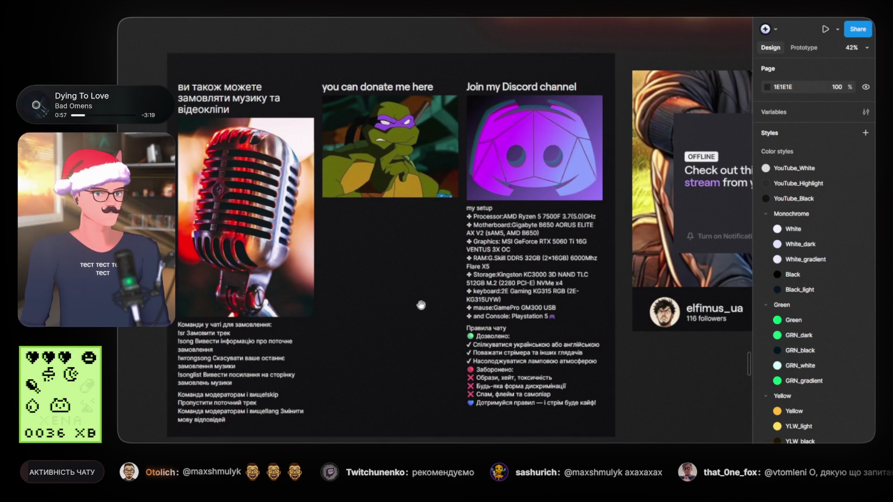
scroll(421, 297, down, 5)
ctrl+scroll(427, 264, up, 8)
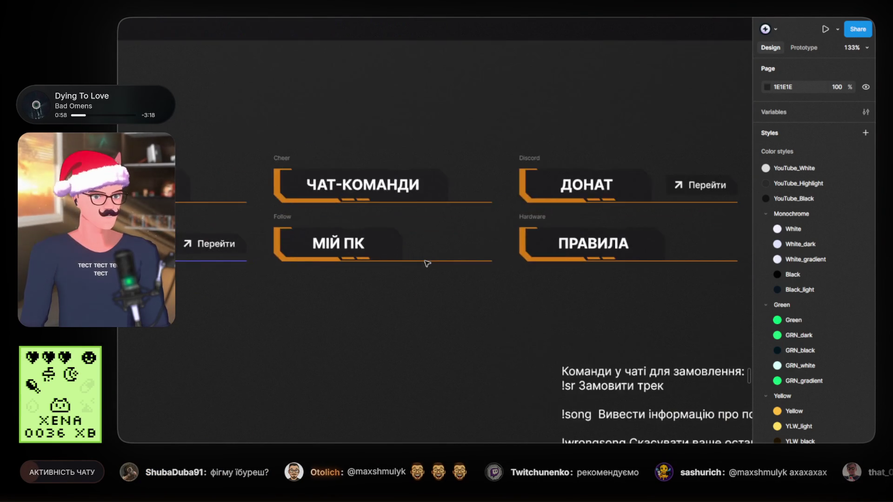
mouse_move(442, 299)
mouse_down()
mouse_move(519, 311)
mouse_move(278, 286)
mouse_up()
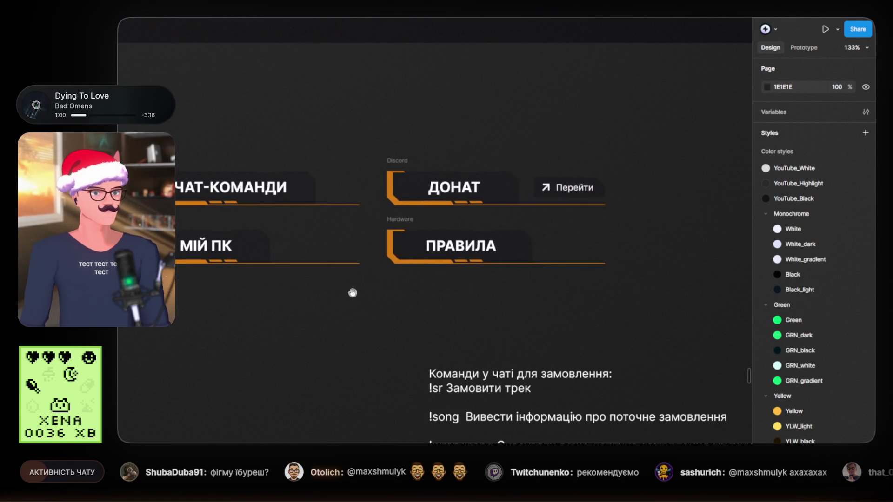
scroll(278, 285, down, 5)
ctrl+scroll(399, 264, down, 5)
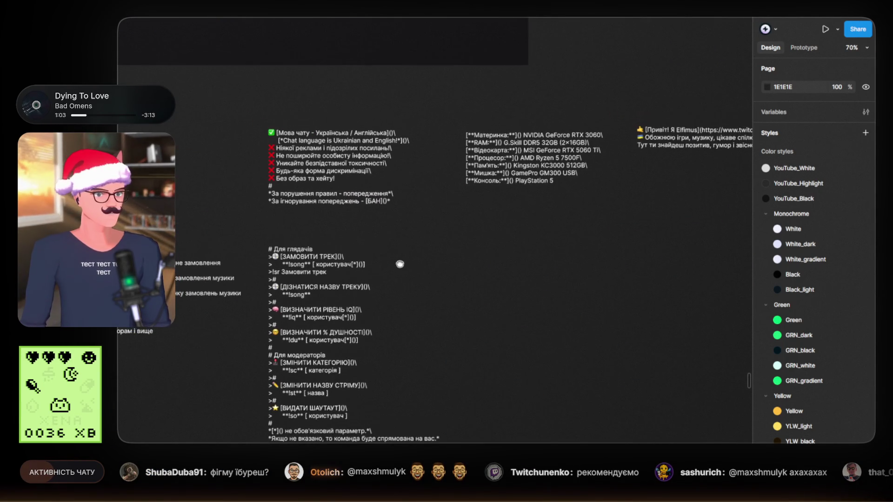
ctrl+scroll(400, 264, down, 2)
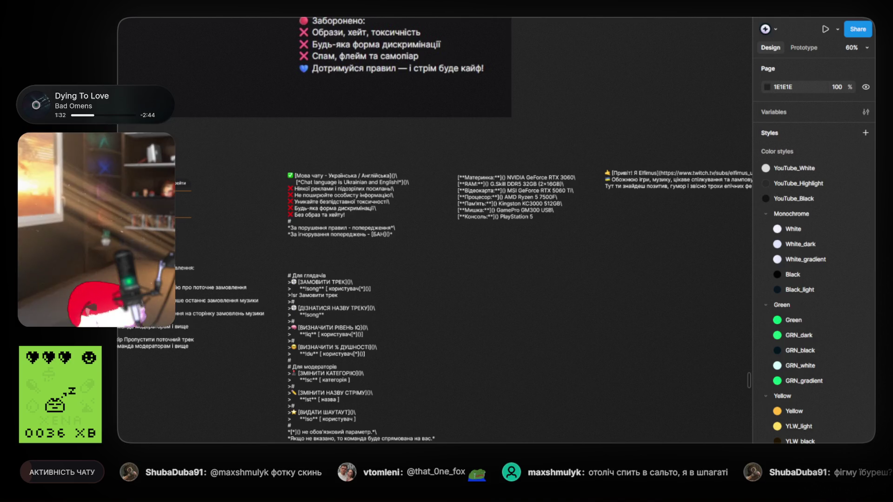
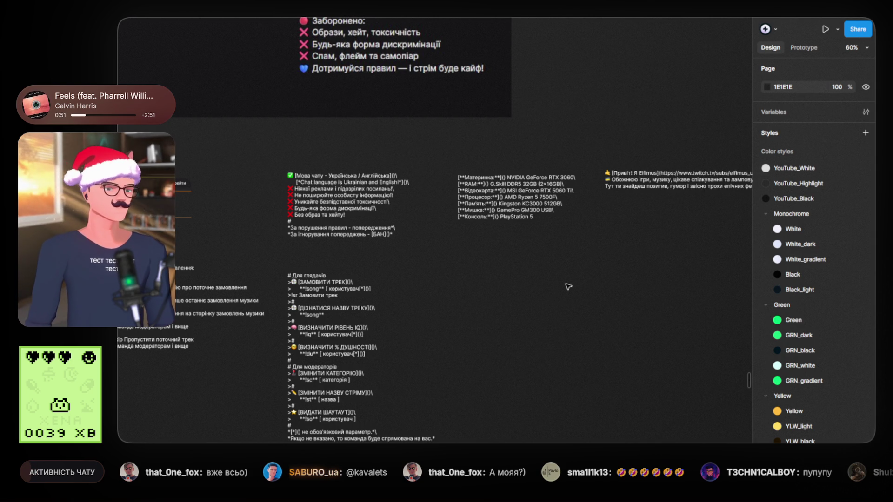
Select the 475×546 viewer and moderator command text block beside the song-request list
ctrl+scroll(469, 311, up, 5)
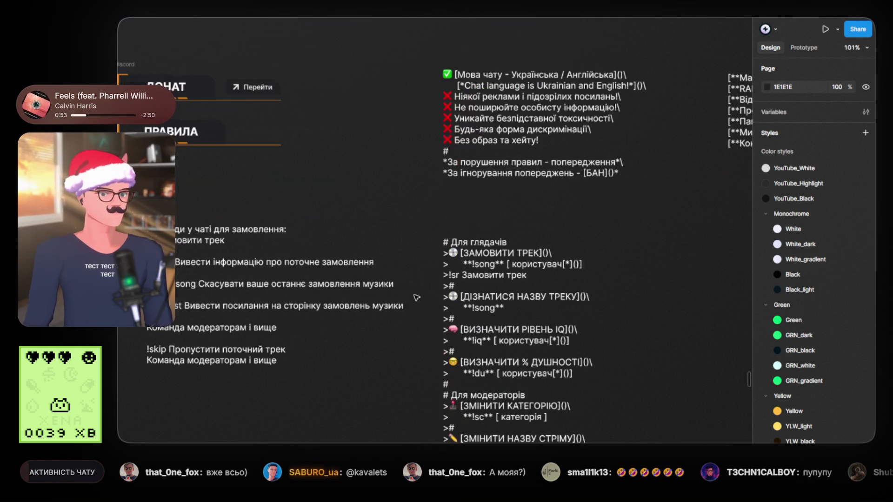
scroll(447, 311, down, 4)
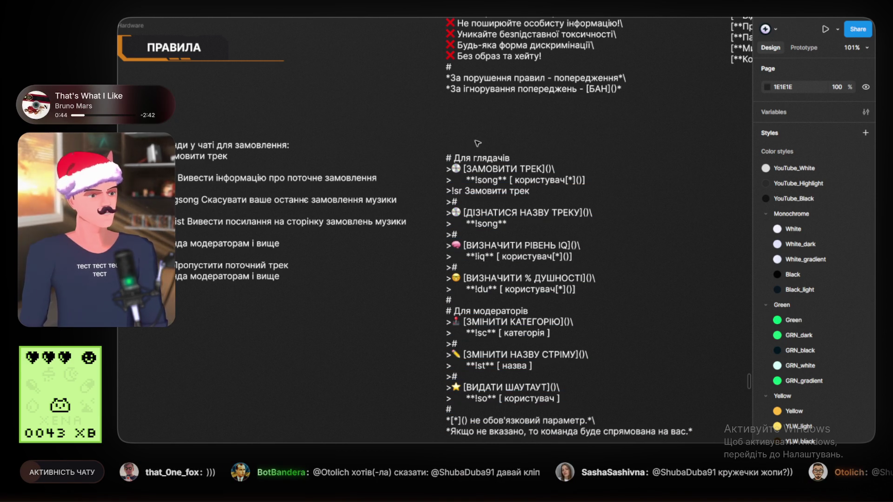
scroll(496, 180, down, 2)
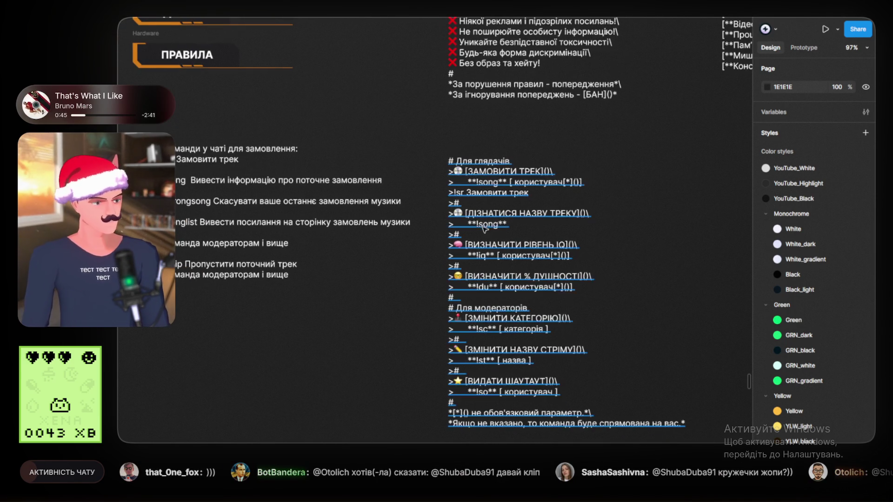
scroll(506, 224, left, 1)
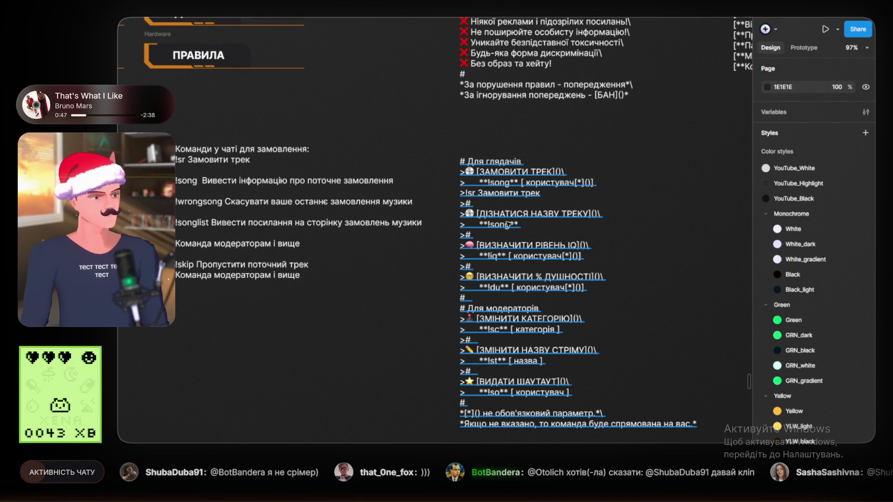
scroll(502, 228, down, 2)
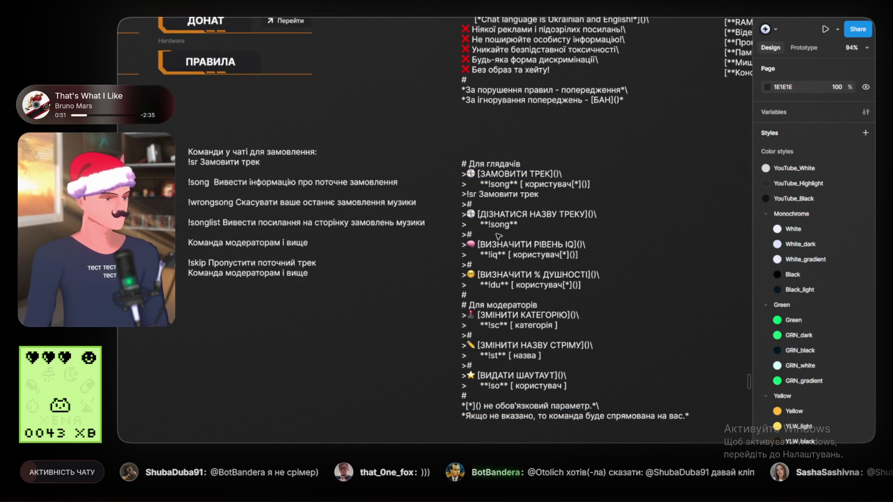
scroll(456, 230, up, 2)
click(489, 197)
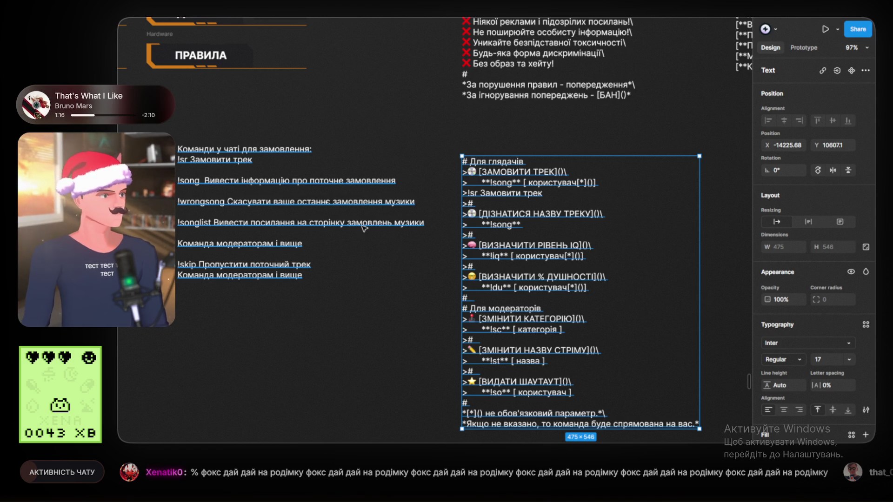
click(369, 203)
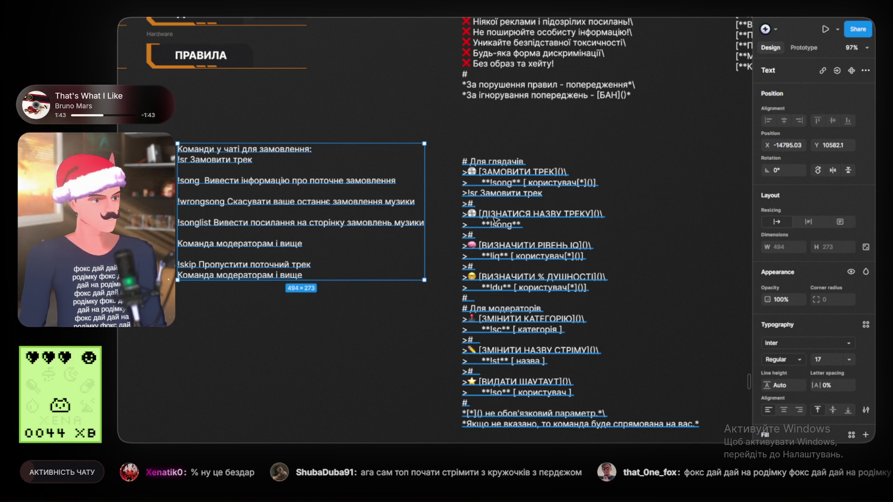
click(443, 216)
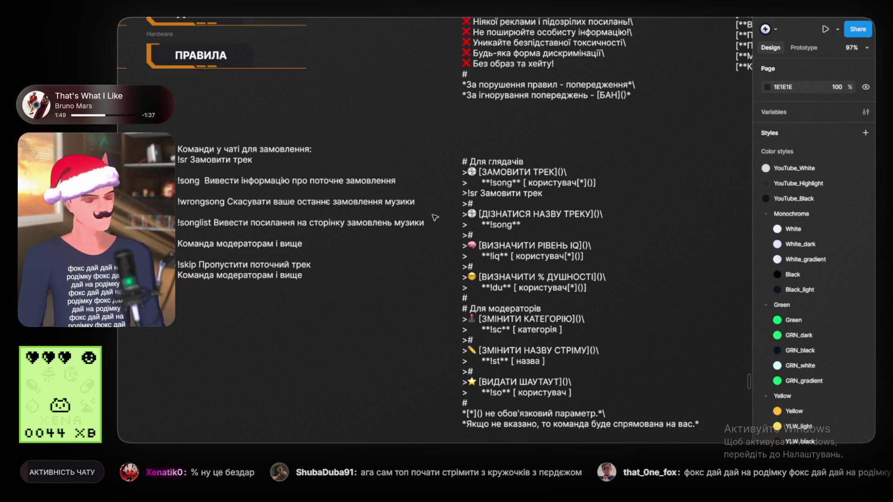
Replace the disc emoji in the commands block with a music-note emoji
scroll(435, 219, up, 3)
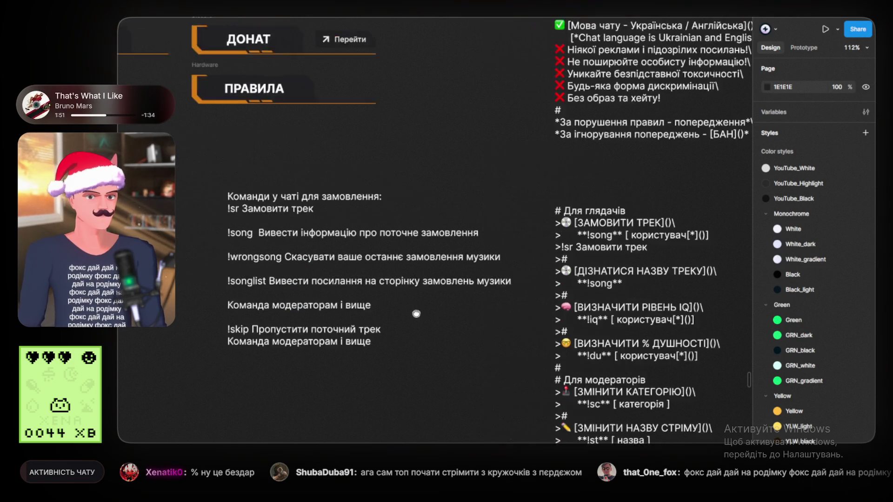
scroll(253, 231, down, 5)
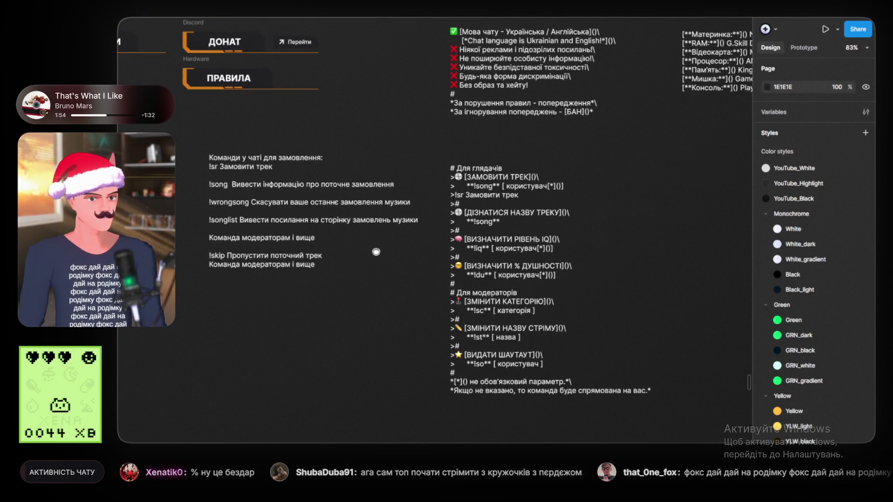
scroll(447, 192, up, 4)
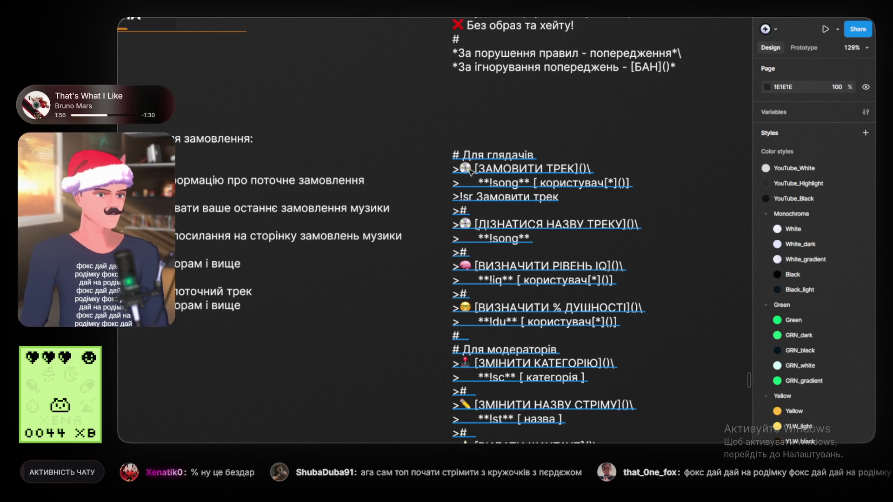
double_click(467, 170)
click(468, 169)
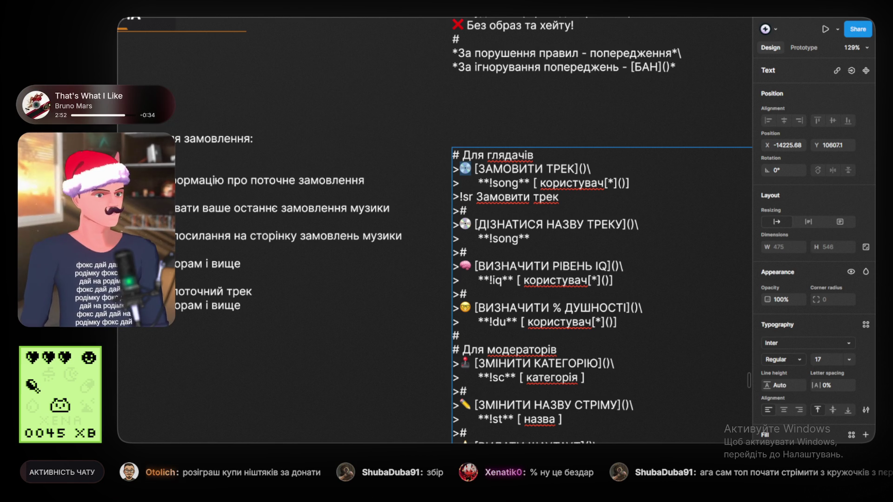
key(ctrl+a)
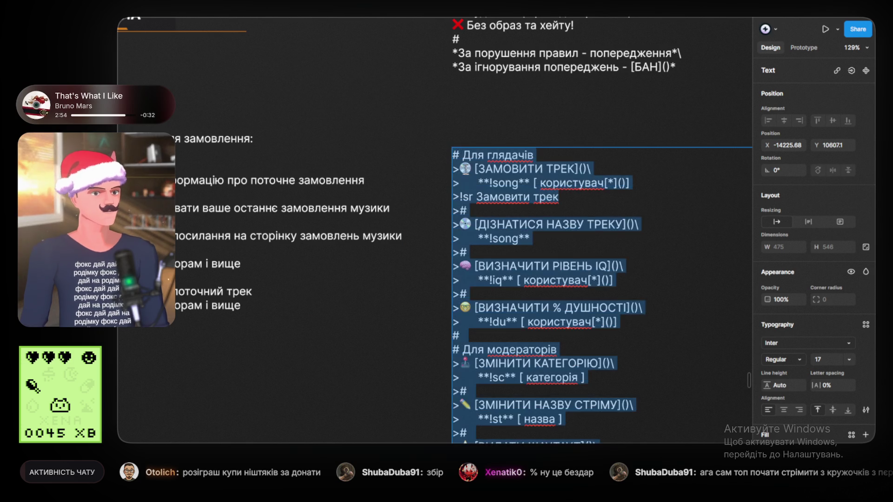
click(469, 169)
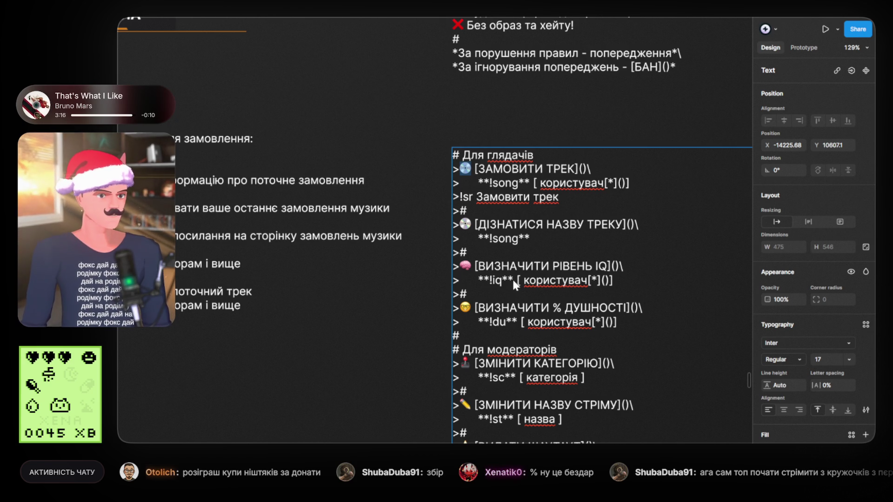
key(ctrl+v)
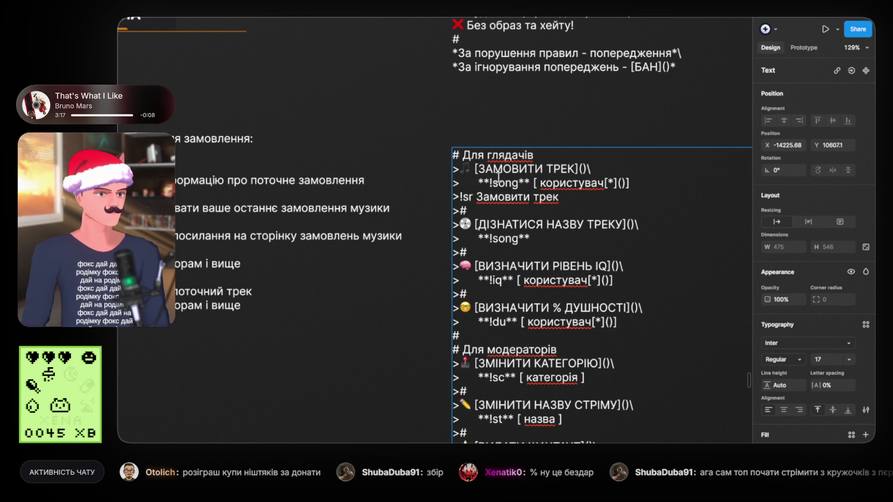
key(Escape)
Change the ЗАМОВИТИ ТРЕК command from !song to !sr
double_click(467, 197)
double_click(468, 198)
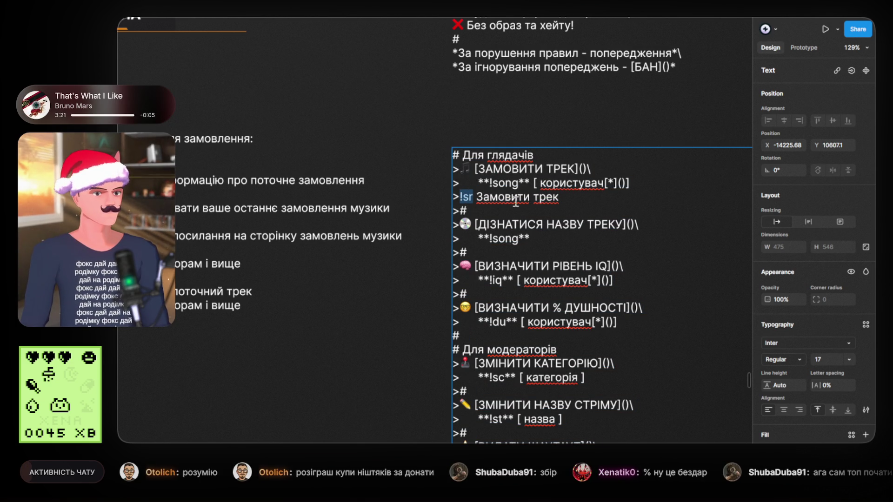
double_click(503, 183)
text(!sr)
scroll(567, 215, down, 3)
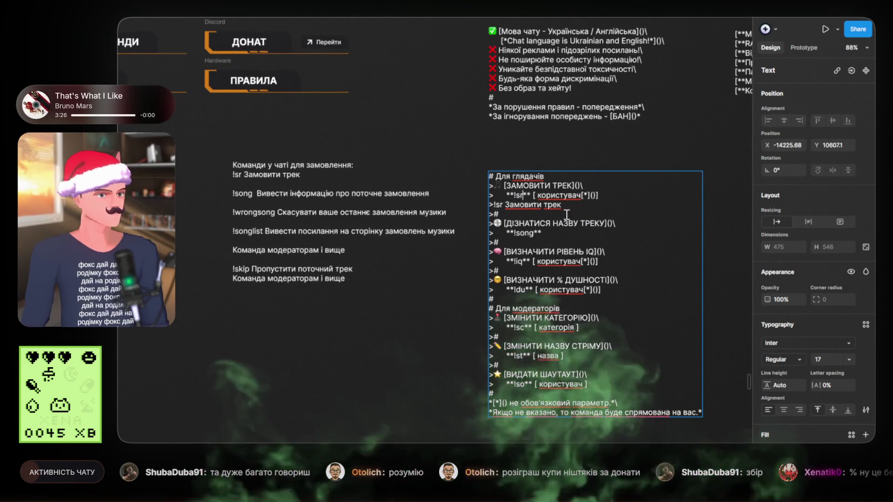
scroll(567, 215, up, 2)
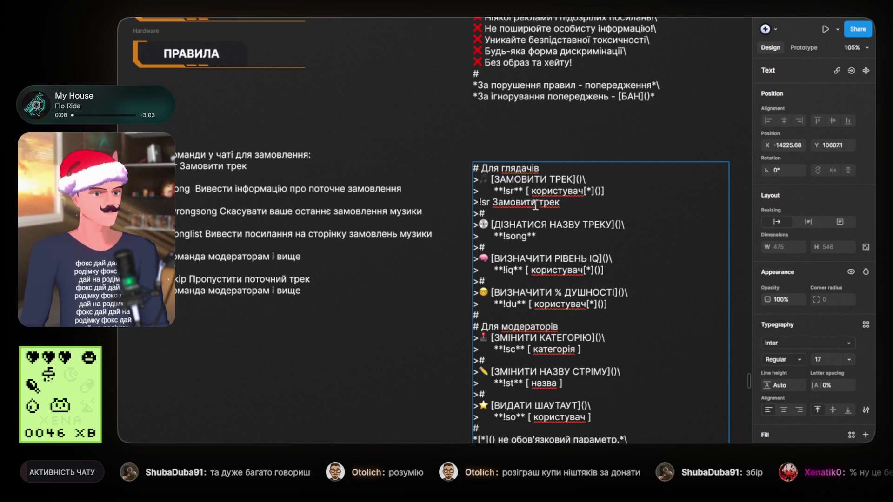
drag(579, 203, 470, 202)
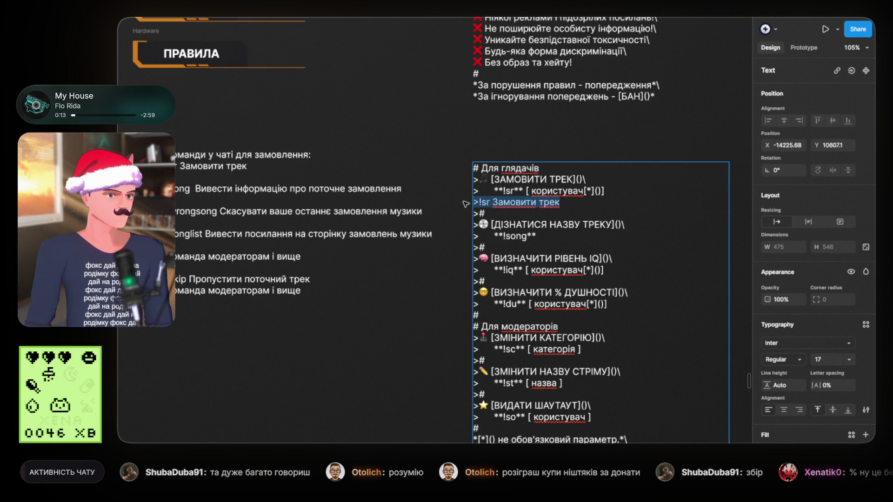
Drop the extra '!sr Замовити трек' line and make the !sr parameter 'посилання на YouTube' without the optional marker
key(BackSpace)
key(BackSpace)
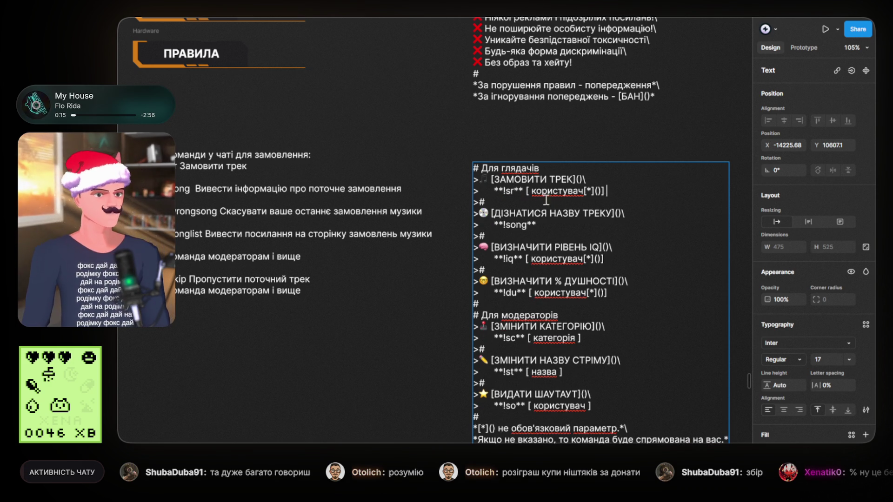
drag(533, 191, 583, 190)
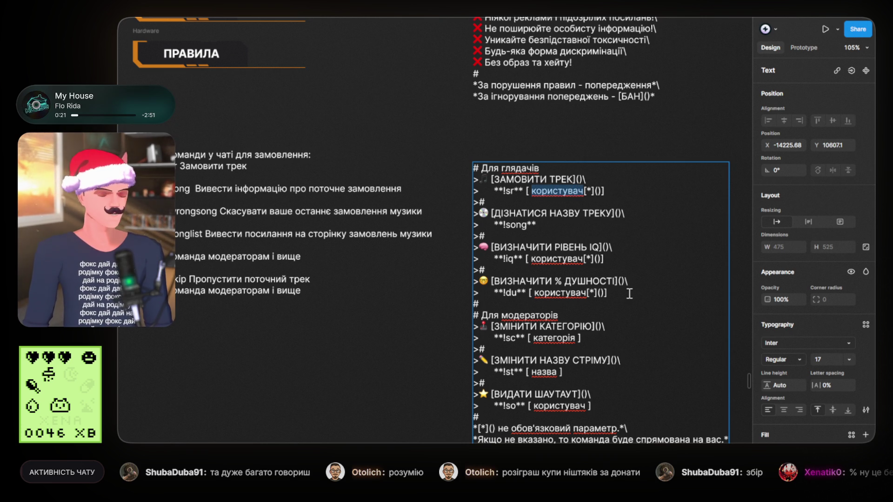
key(BackSpace)
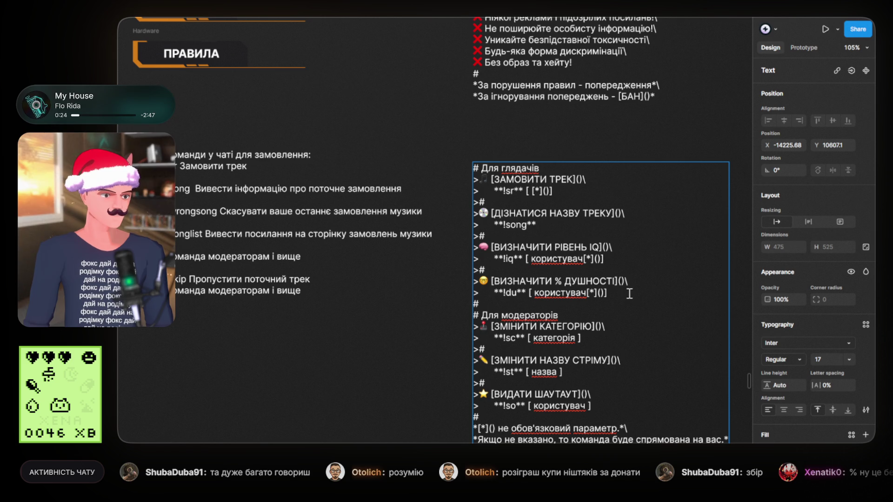
text(посилання )
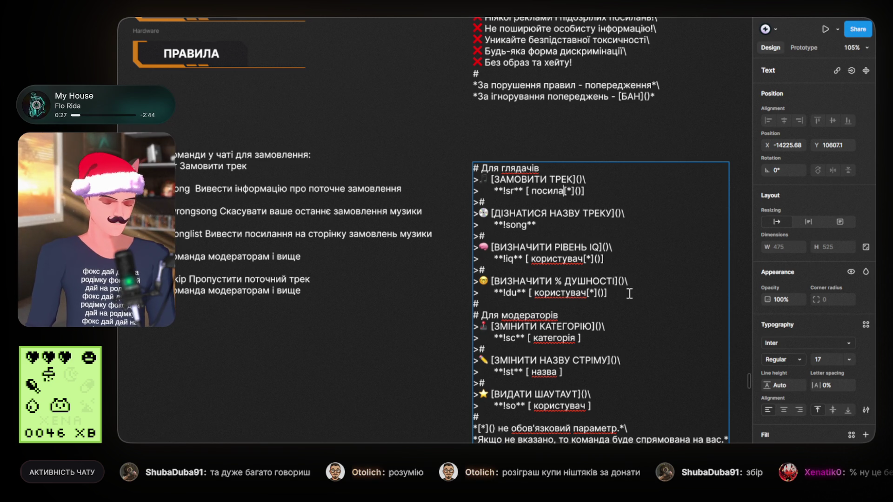
text(на )
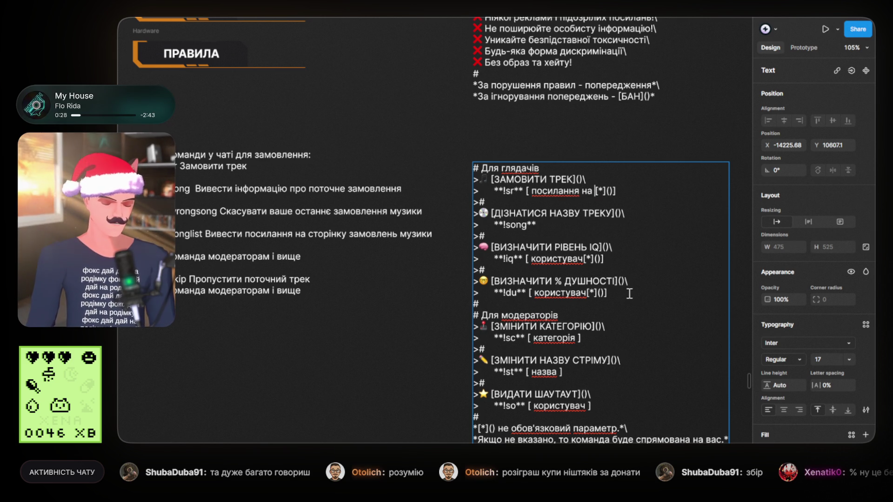
text(YouTub)
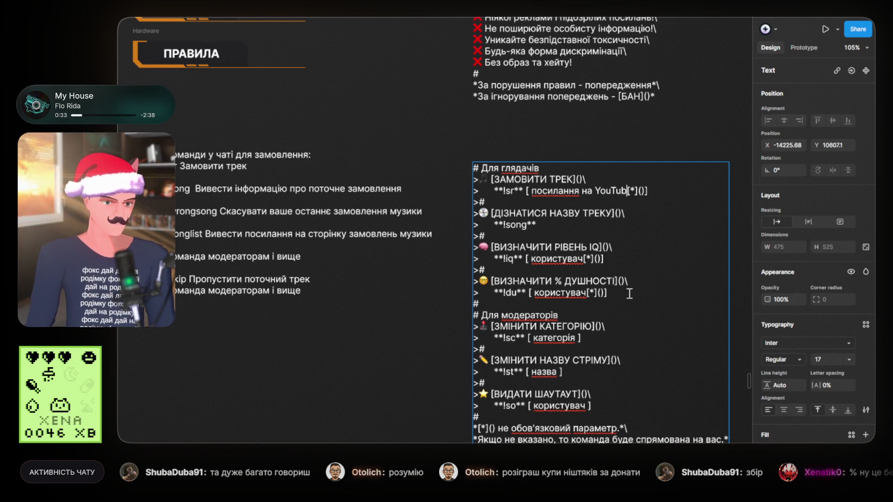
text(e)
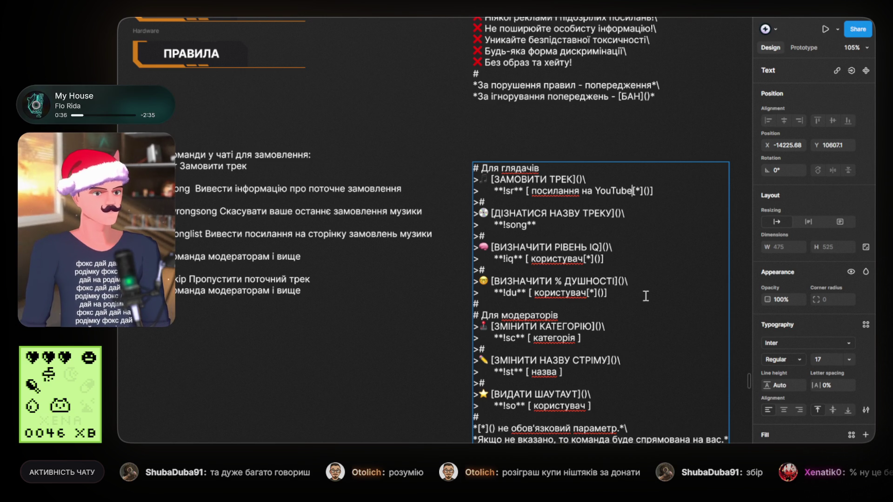
key(Delete)
key(Delete)
key(Delete)
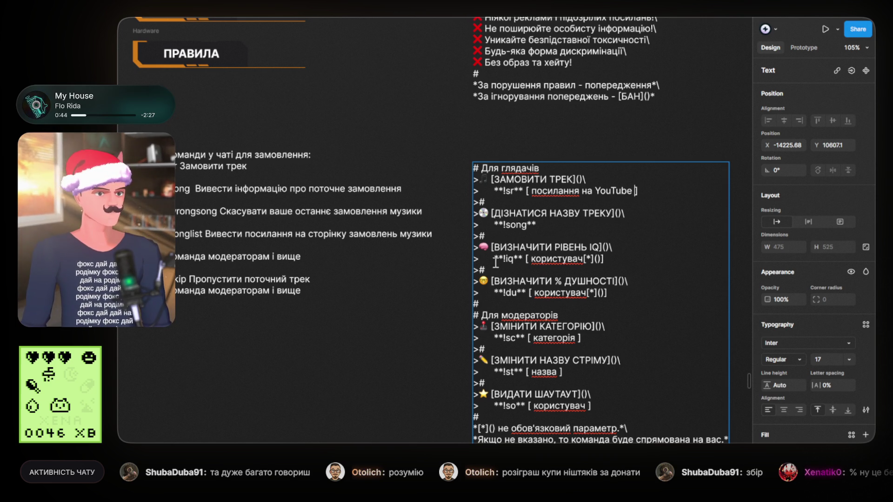
Replace the du command with !wrongsong and remove its user parameter
double_click(217, 211)
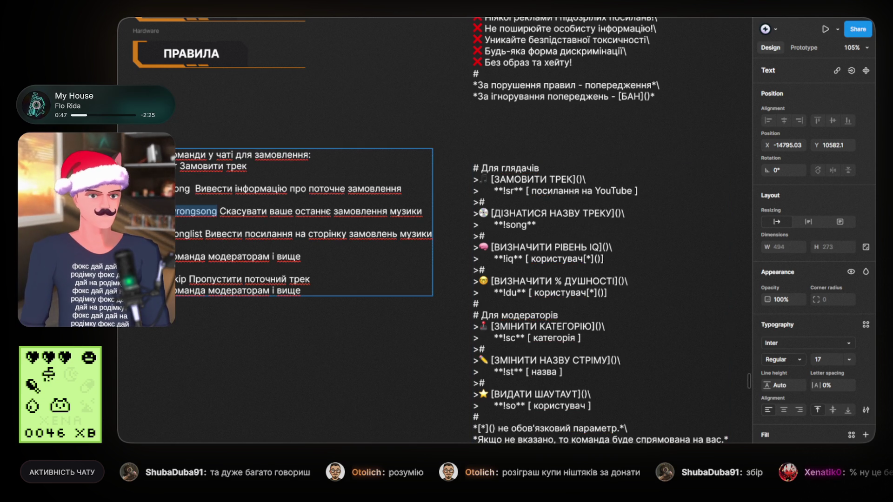
click(516, 292)
double_click(514, 292)
text(wrongsong)
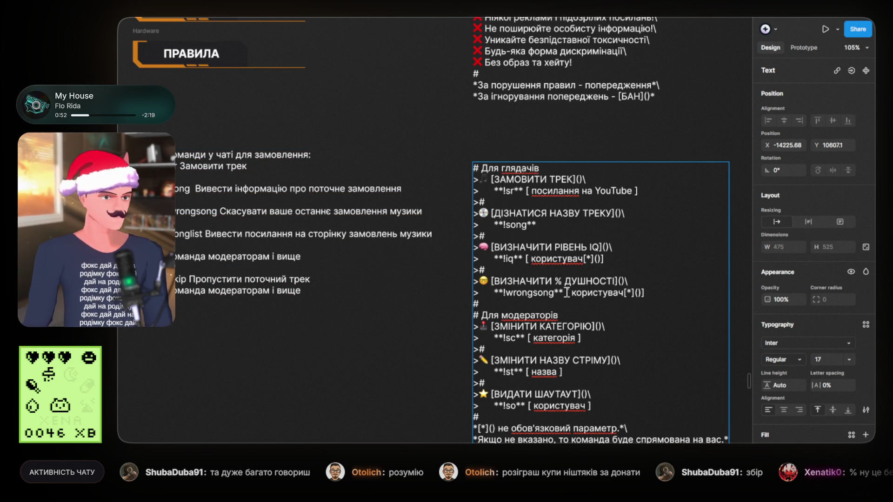
drag(565, 293, 633, 293)
key(BackSpace)
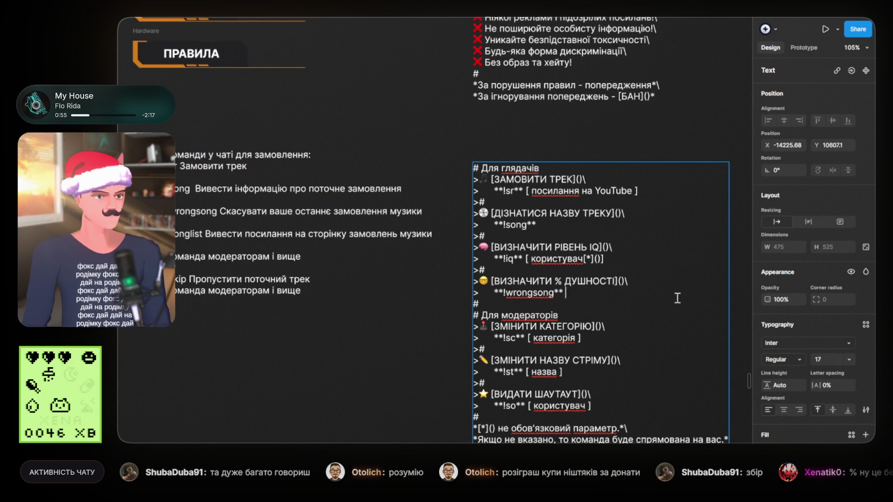
Retitle the ВИЗНАЧИТИ % ДУШНОСТІ entry as СКАСУВАТИ ОСТАННЄ
drag(493, 281, 615, 282)
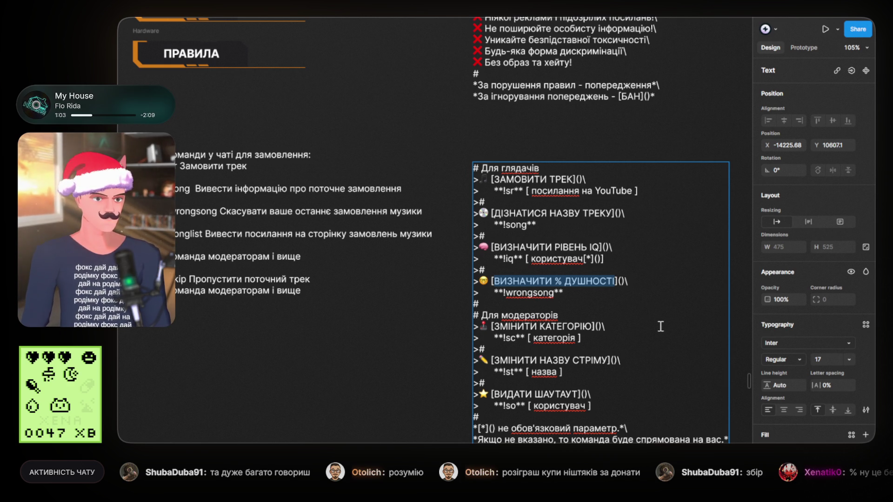
text(СКАСУВАТ)
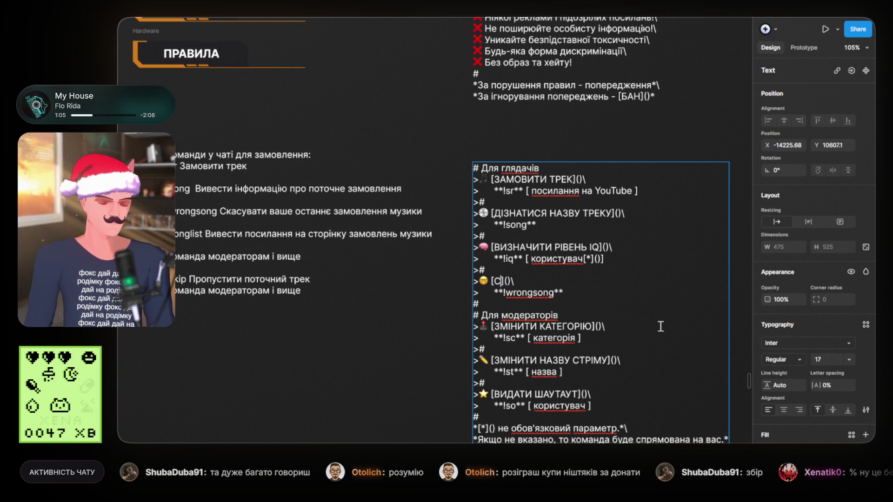
text(И ОСТАННЄ)
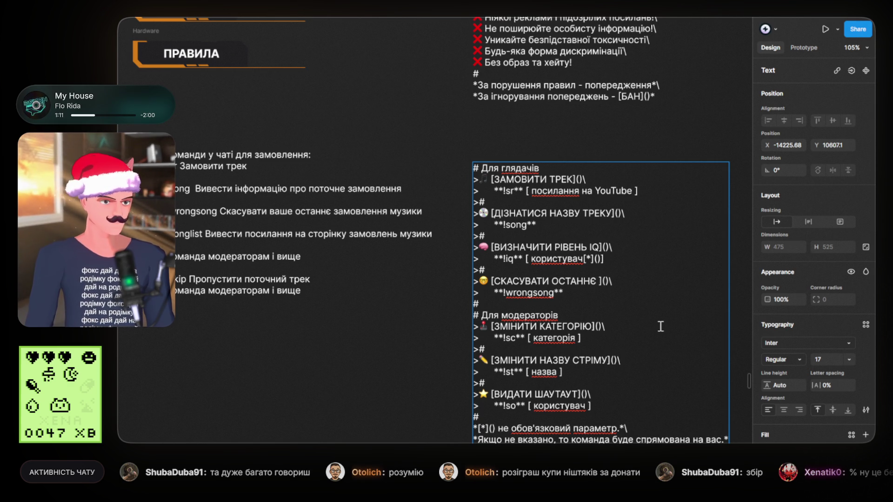
key(BackSpace)
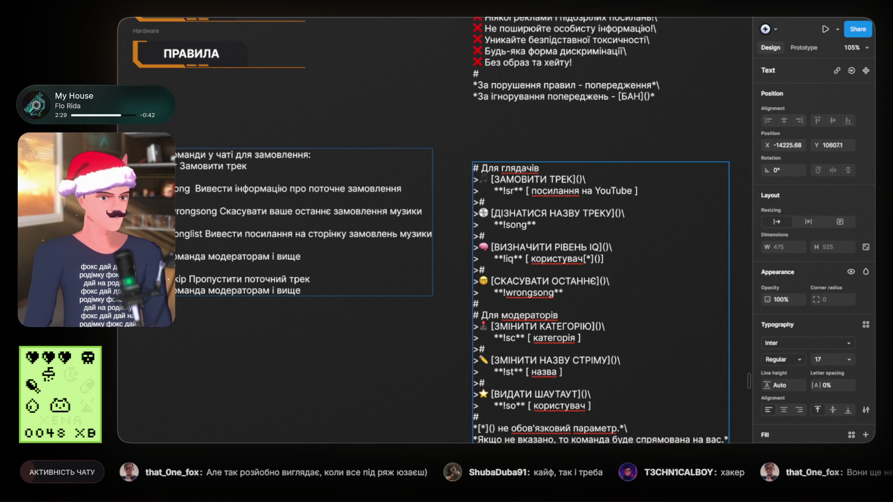
Exit the command text block once all viewer and moderator entries are written
key(Escape)
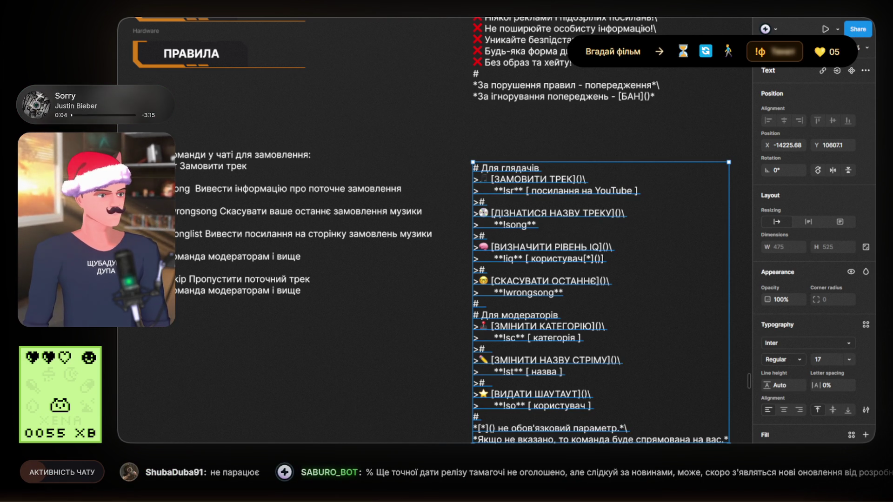
Deselect the command text and the face image while viewing the social-link banners
click(584, 150)
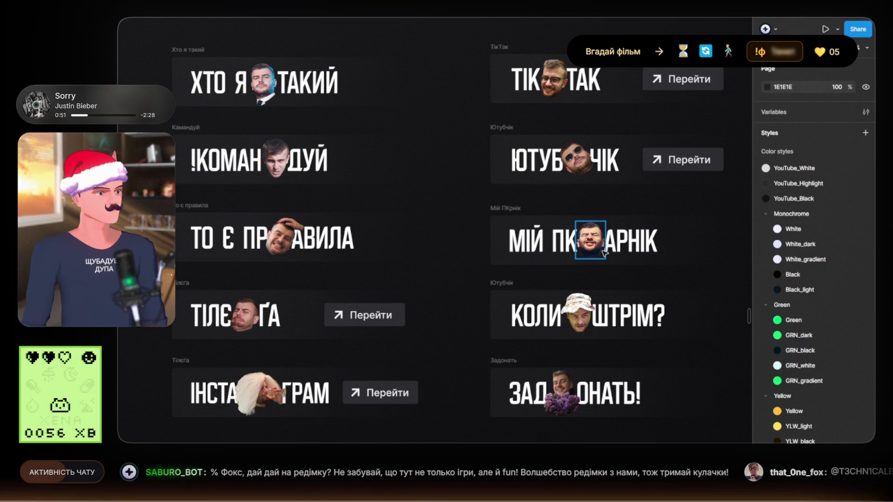
key(Escape)
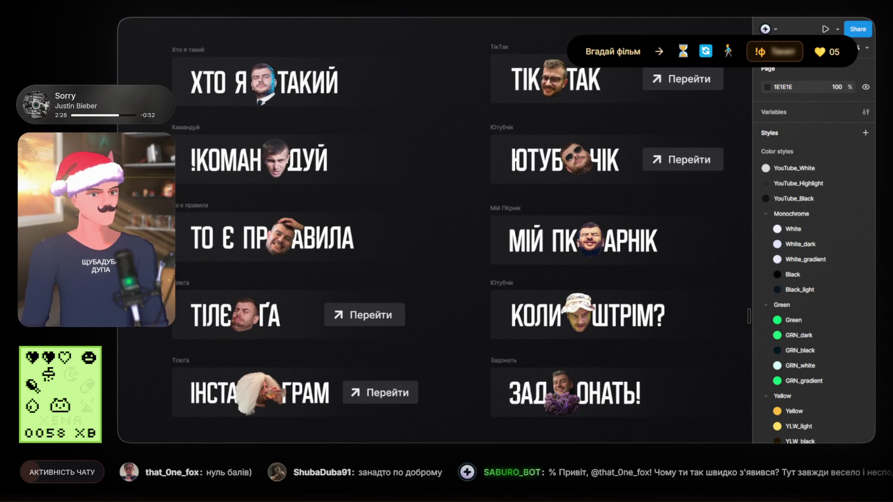
Navigate back to the chat-command block beside the ДОНАТ and ПРАВИЛА banners
scroll(449, 244, down, 10)
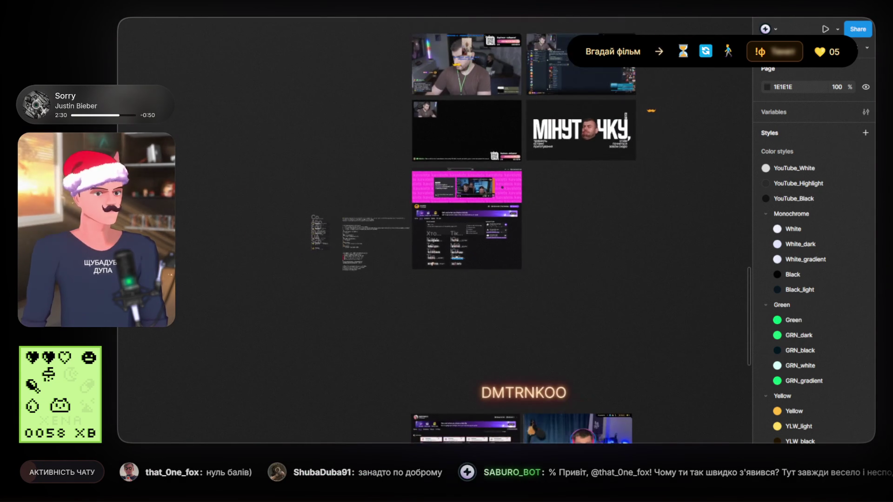
drag(410, 98, 555, 267)
click(630, 323)
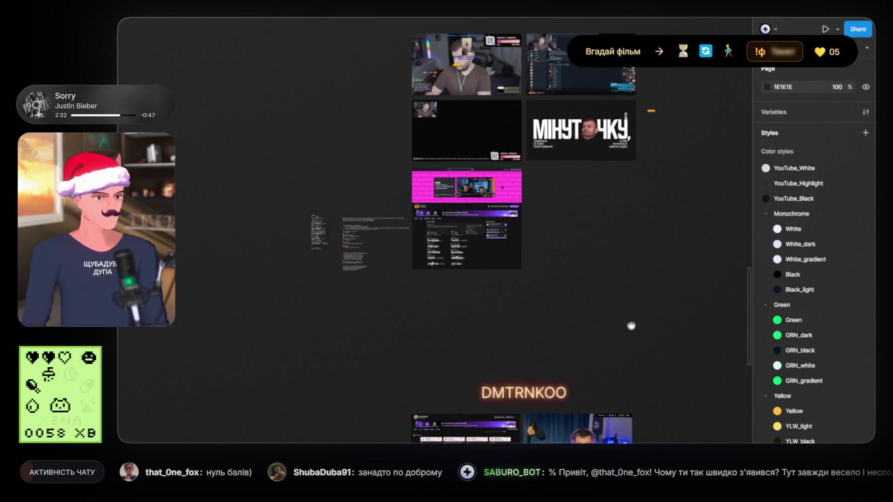
scroll(484, 174, down, 10)
scroll(455, 319, up, 3)
scroll(442, 233, up, 10)
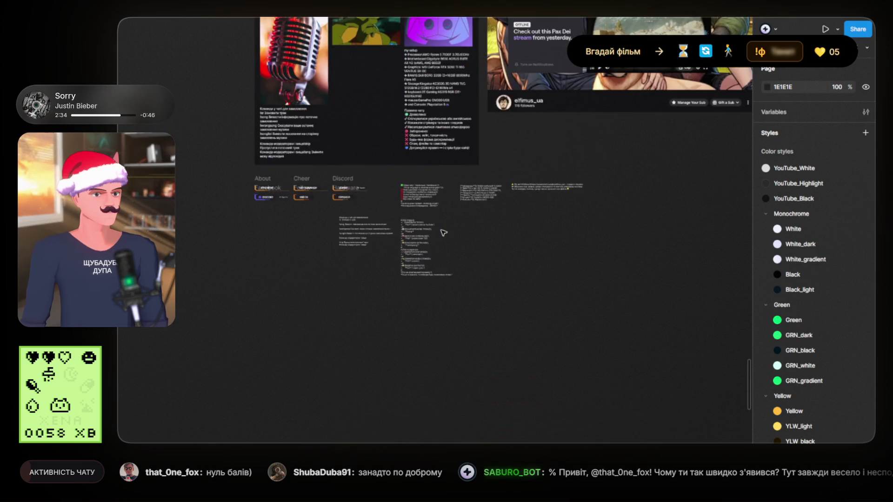
drag(475, 233, 582, 294)
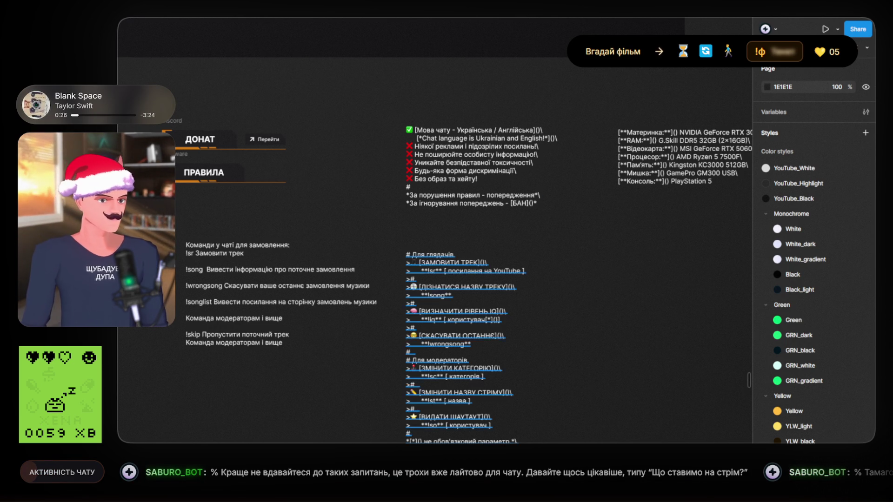
scroll(480, 336, up, 2)
drag(557, 357, 633, 333)
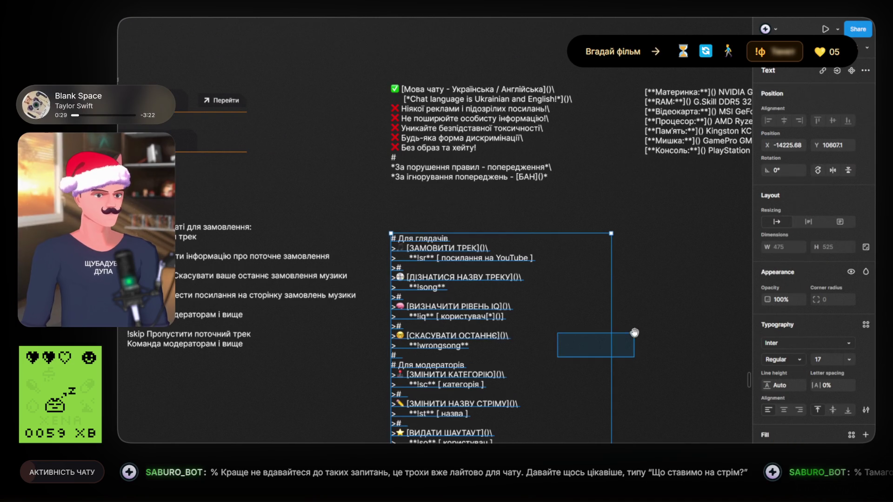
click(535, 332)
scroll(512, 302, down, 3)
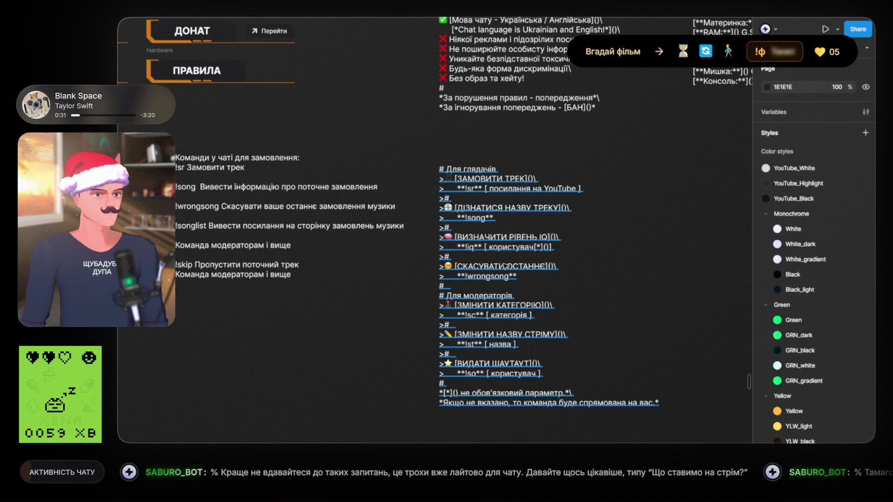
double_click(508, 267)
click(544, 268)
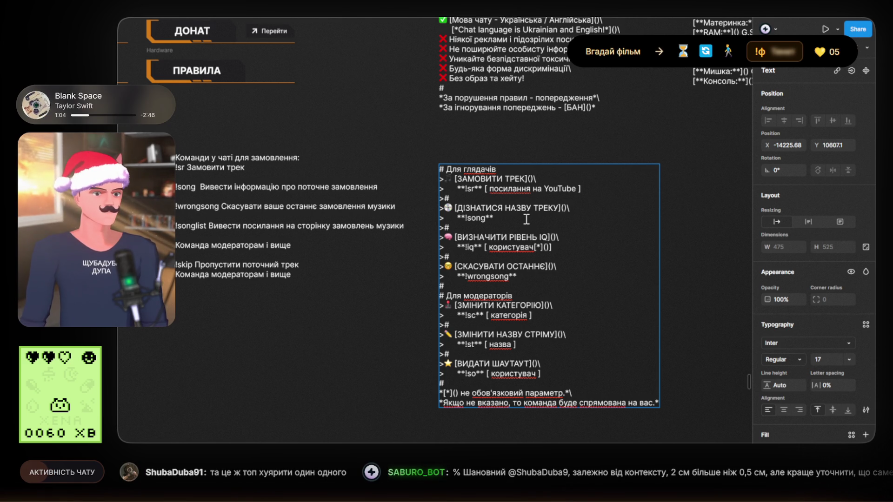
key(Escape)
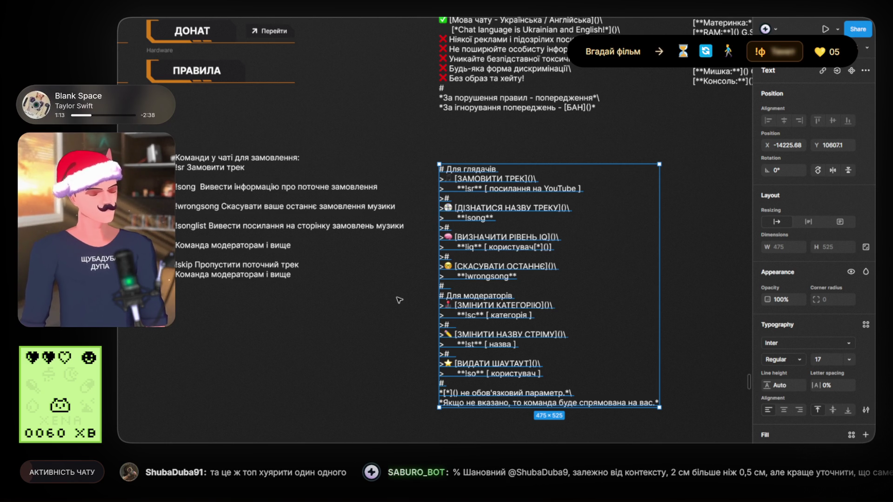
click(391, 294)
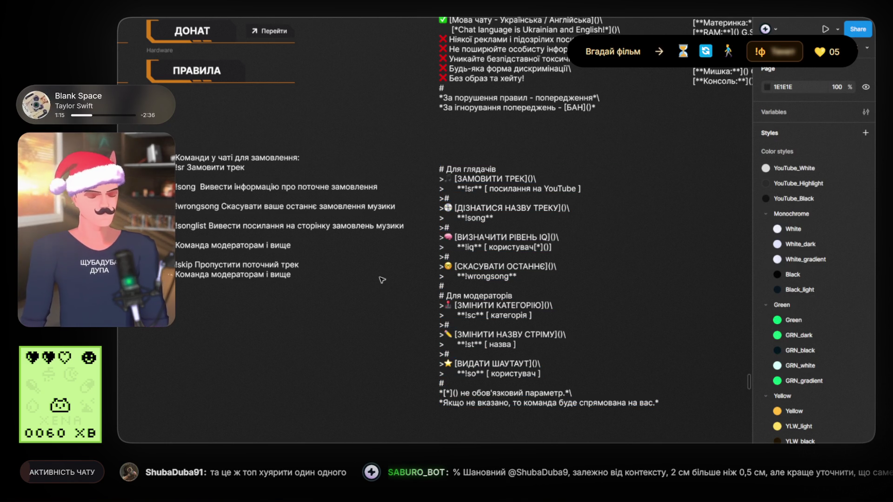
Replace the moderator command !sc with !skip under ЗМІНИТИ КАТЕГОРІЮ
scroll(384, 281, up, 2)
drag(392, 270, 409, 266)
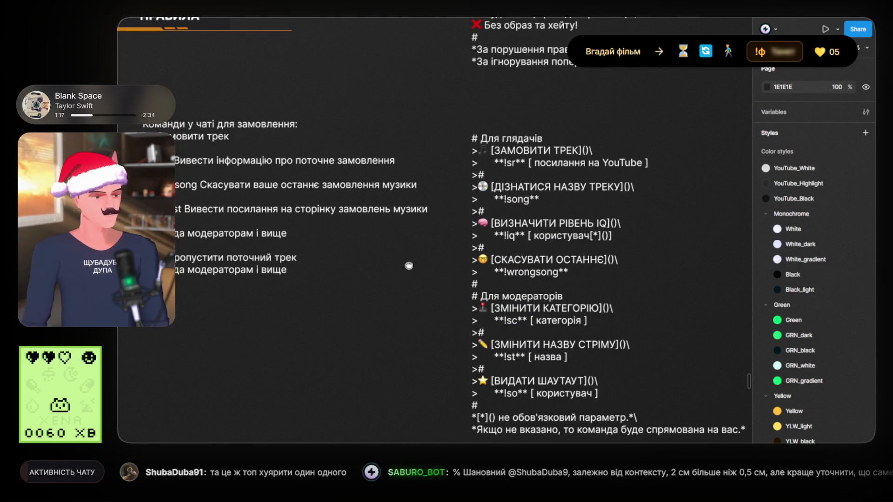
mouse_move(515, 264)
mouse_down()
mouse_move(510, 222)
mouse_move(544, 236)
mouse_up()
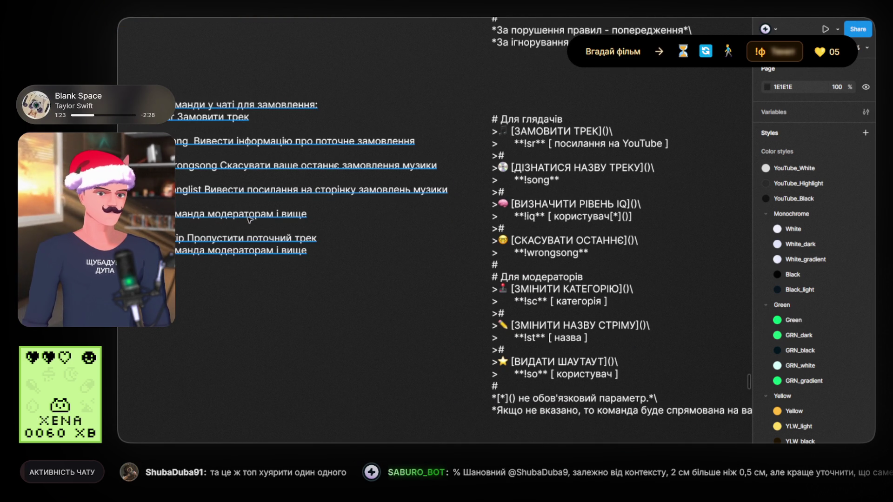
double_click(186, 239)
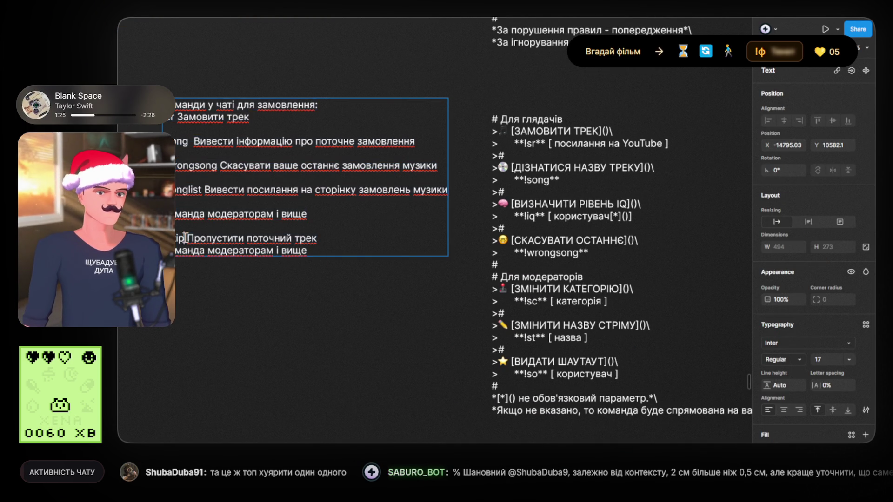
double_click(185, 240)
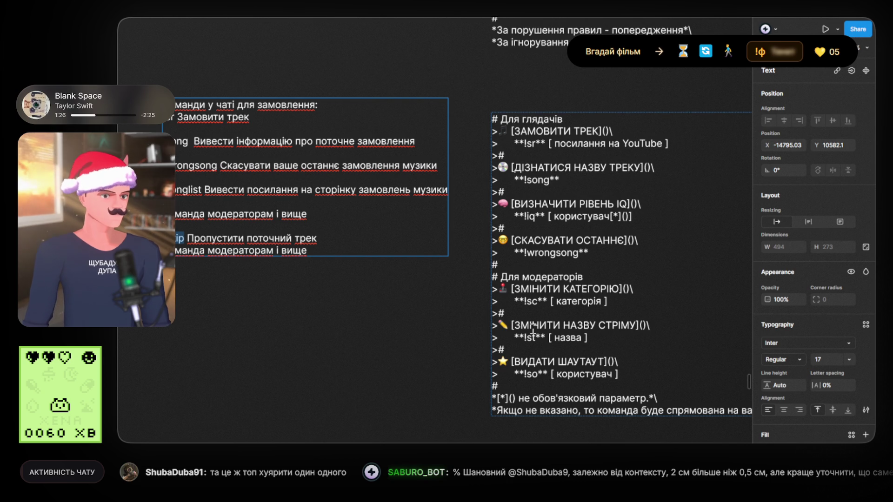
drag(524, 302, 538, 301)
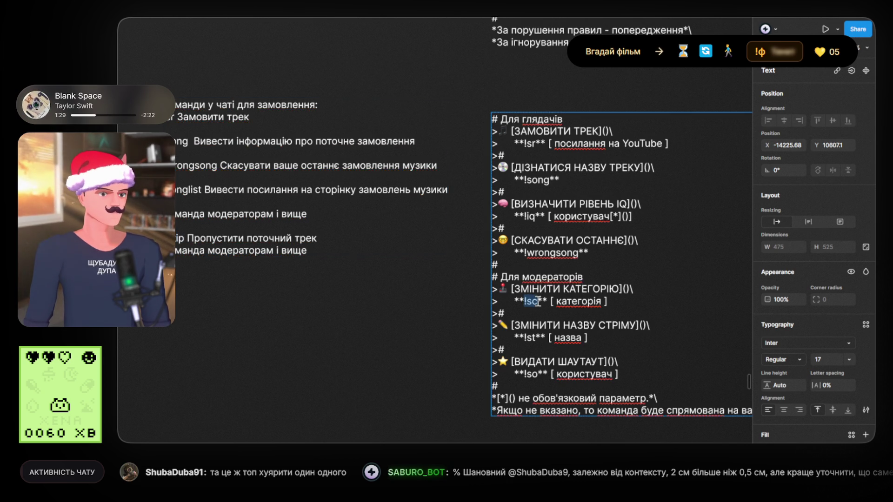
text(!skip)
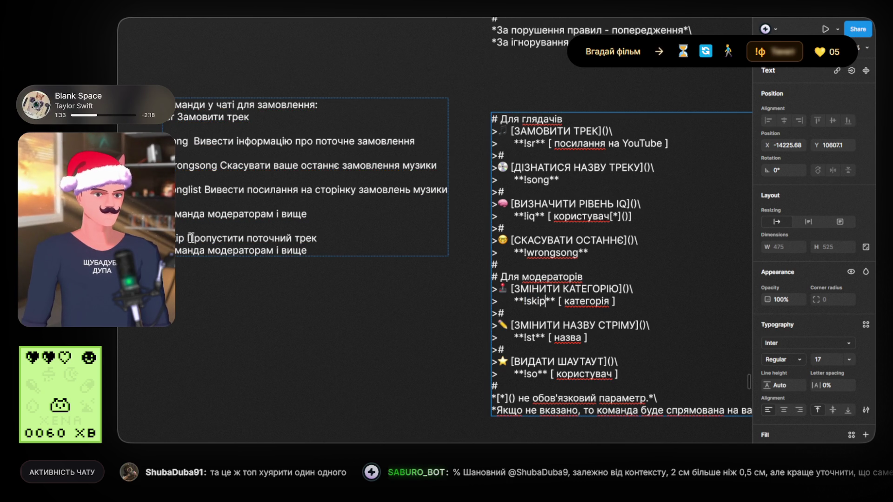
Rename the ЗМІНИТИ КАТЕГОРІЮ heading to ПРОПУСТИТИ ТРЕК
mouse_move(188, 238)
mouse_down()
mouse_move(321, 247)
mouse_move(320, 239)
mouse_up()
key(ctrl+c)
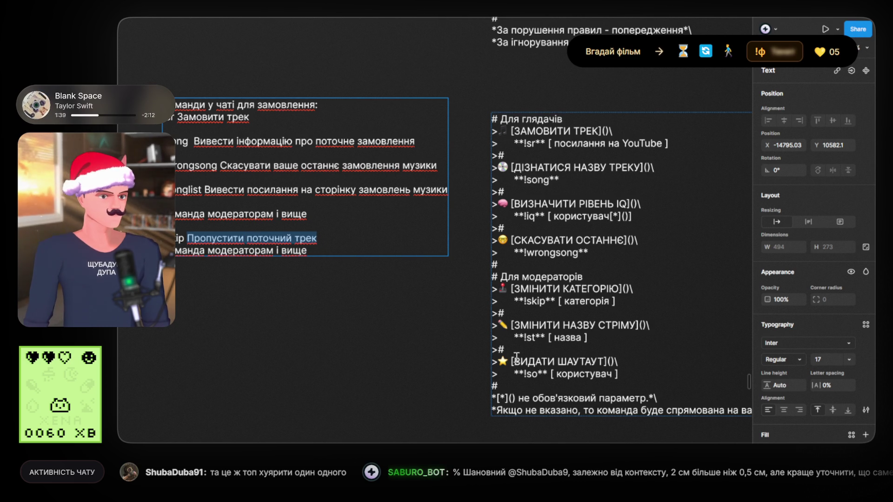
double_click(523, 290)
drag(512, 289, 615, 289)
key(ctrl+v)
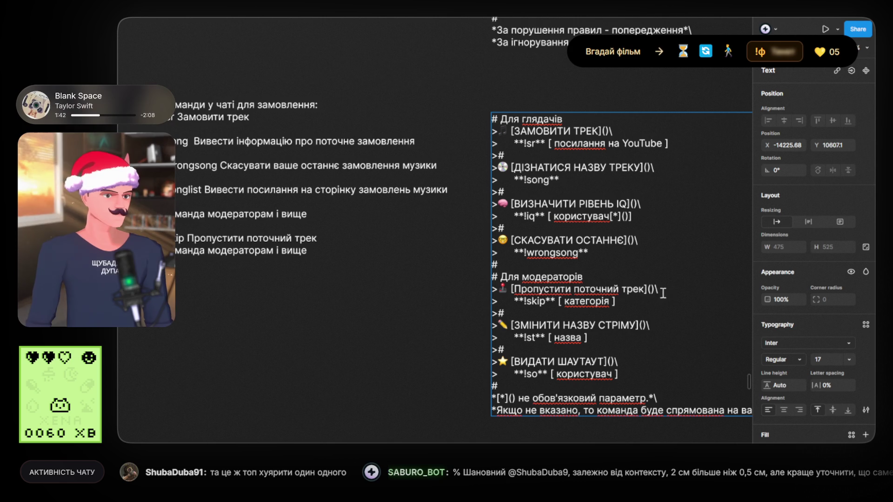
key(ctrl+z)
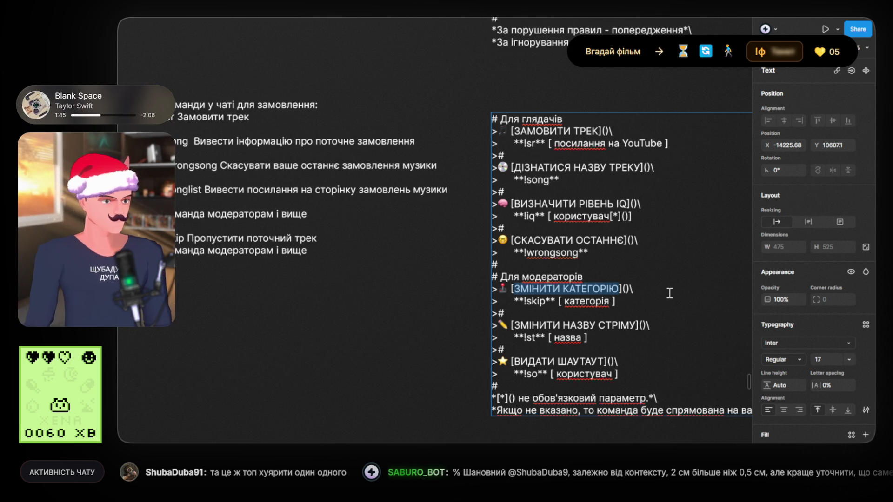
text(ПРОПУСТИТИ)
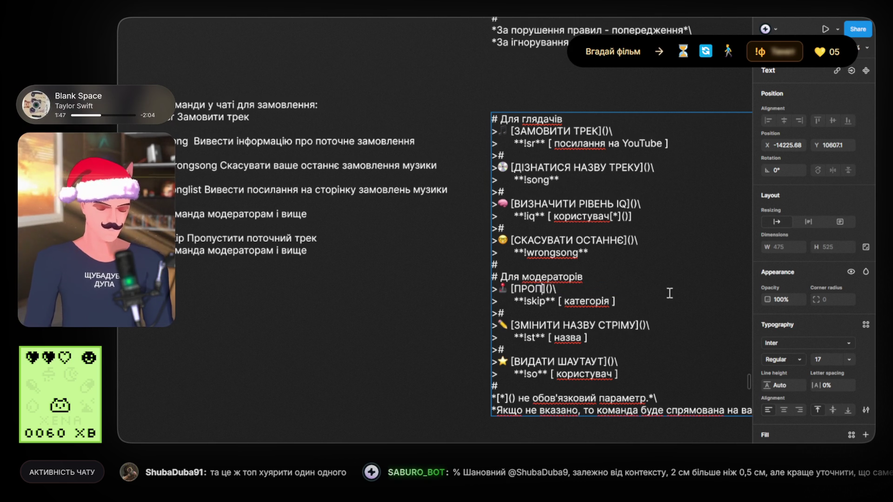
text( ТРЕК)
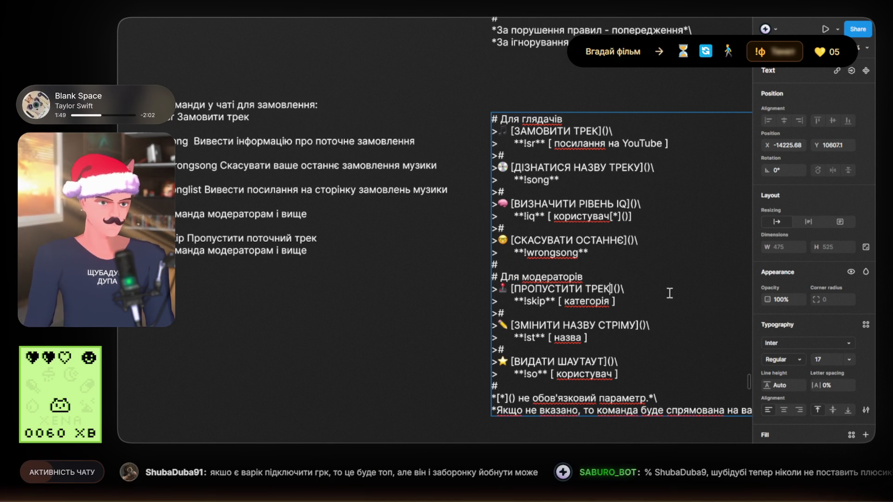
Remove the '[ категорія ]' parameter from !skip and delete the !st, !so entries and footnote
drag(616, 301, 559, 302)
key(BackSpace)
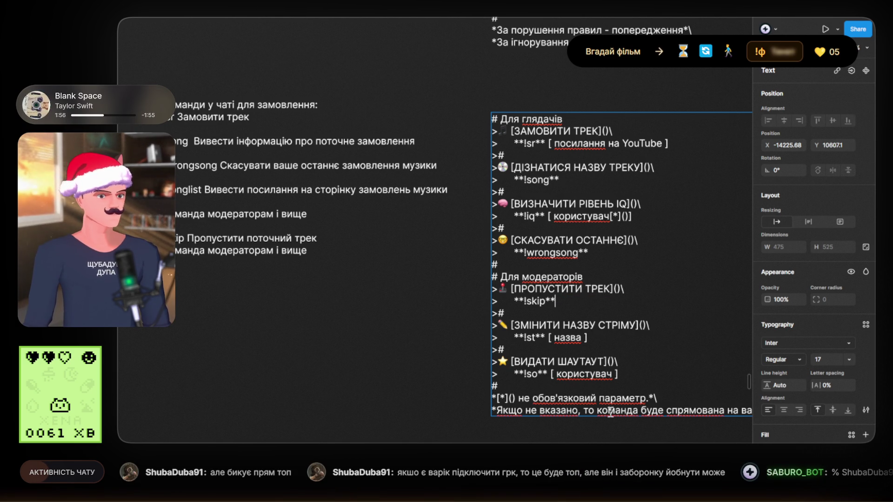
mouse_move(671, 399)
mouse_down()
mouse_move(503, 327)
mouse_move(493, 314)
mouse_up()
key(BackSpace)
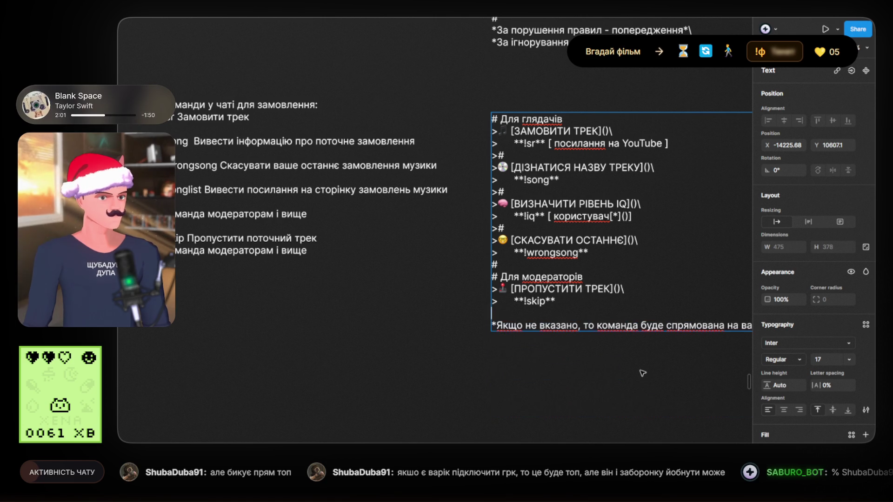
Delete the trailing footnote line, shrinking the command block to 475×378
scroll(669, 311, right, 1)
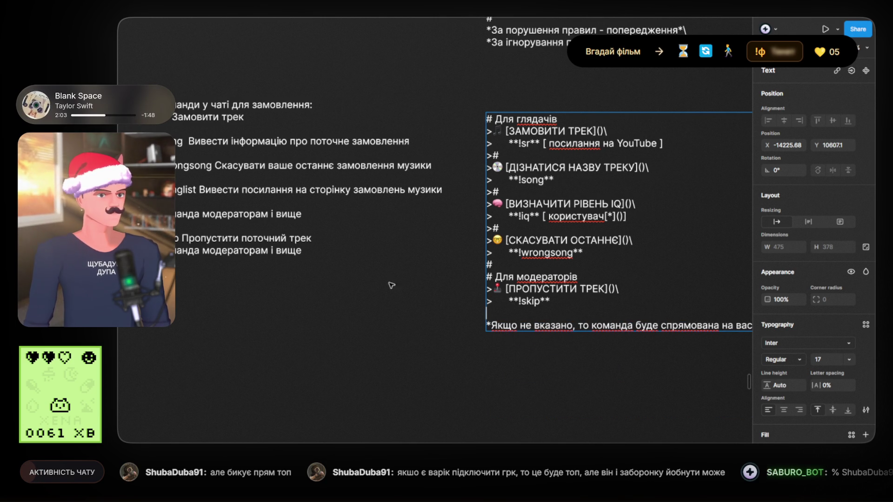
scroll(397, 319, right, 5)
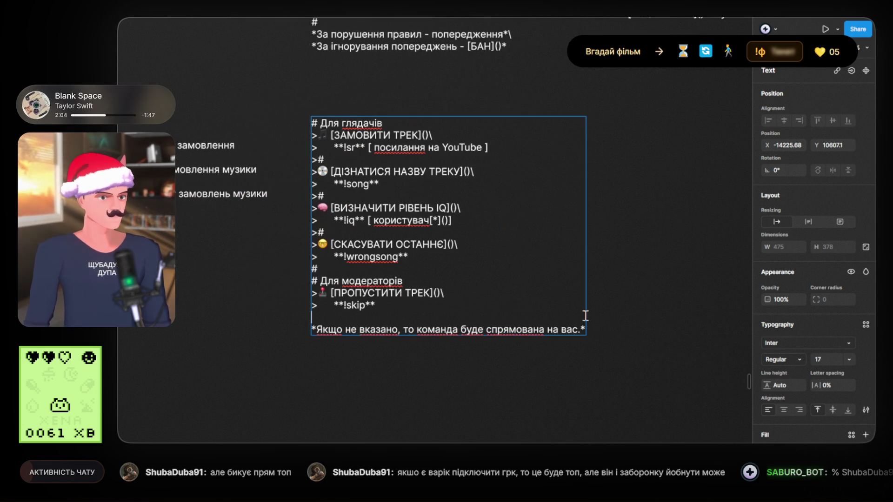
drag(588, 330, 295, 340)
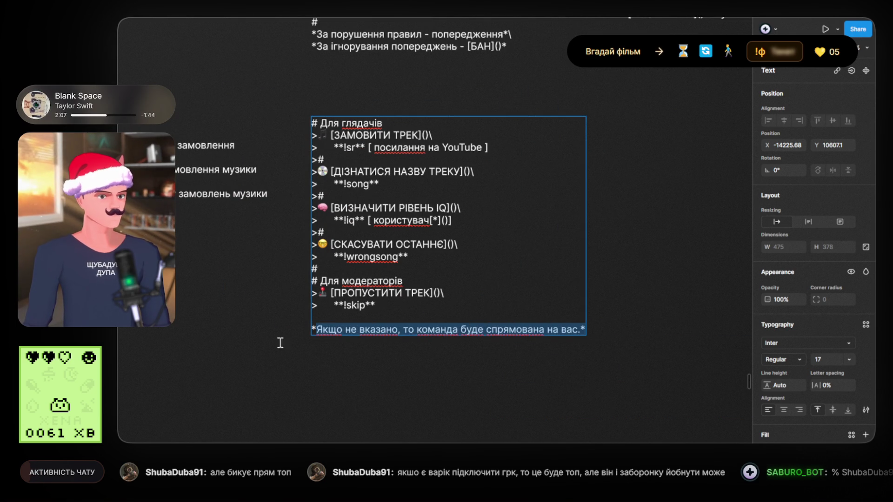
key(BackSpace)
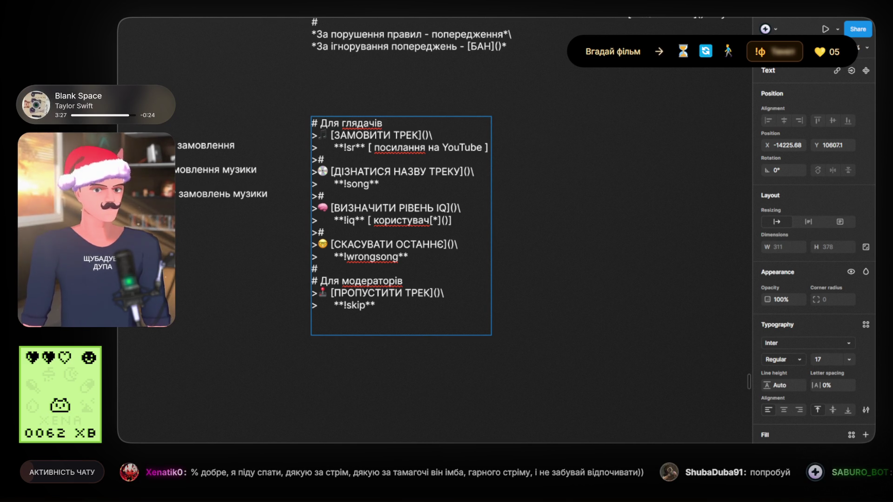
Delete the two trailing empty lines at the bottom of the viewer commands block
key(Escape)
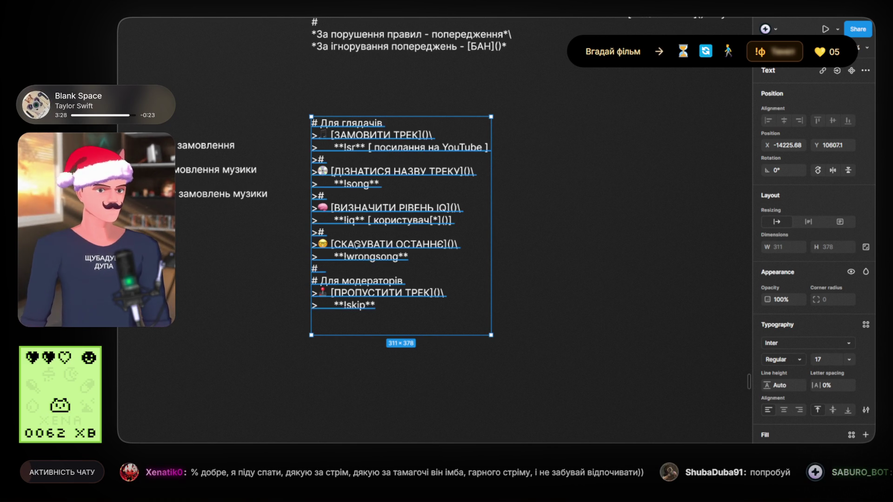
click(291, 175)
drag(291, 176, 381, 205)
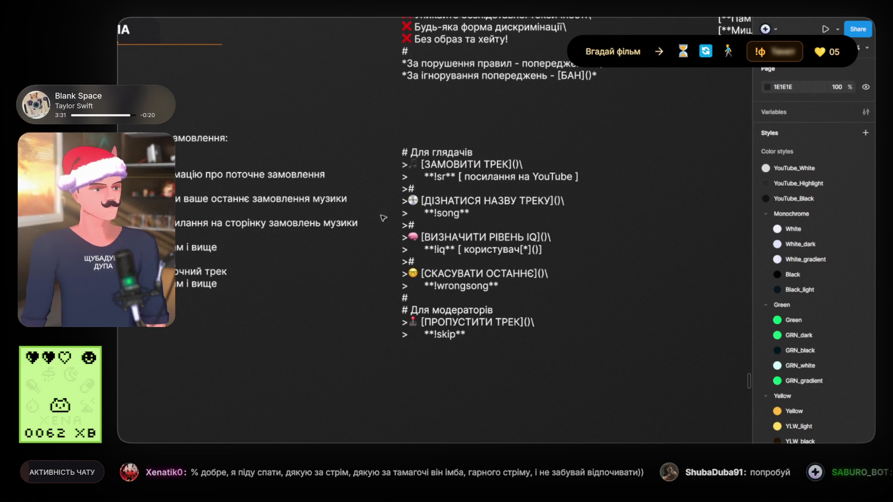
double_click(428, 334)
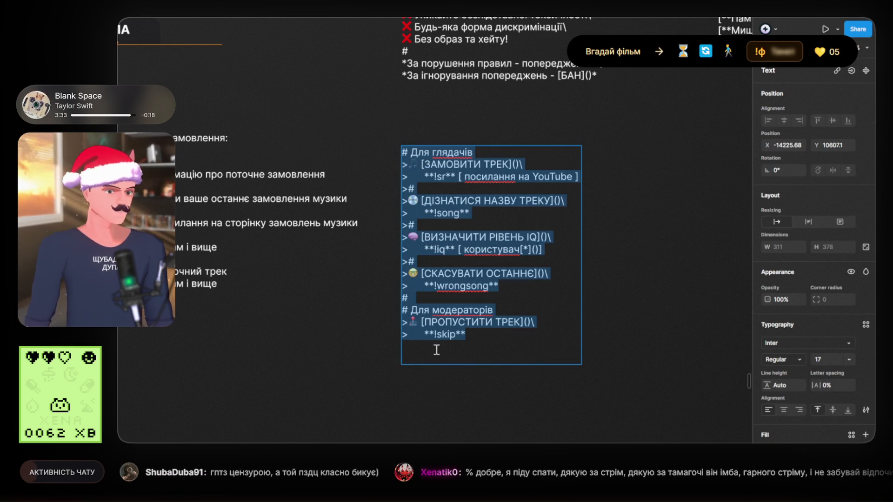
click(435, 352)
key(BackSpace)
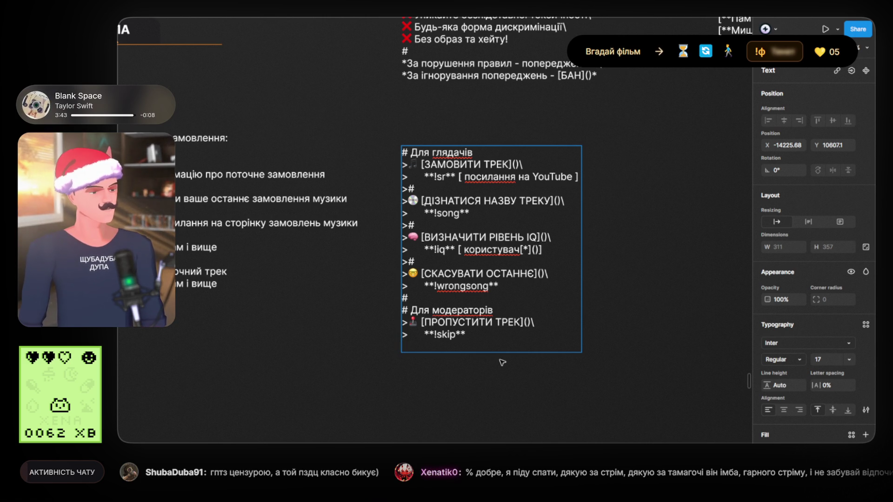
key(BackSpace)
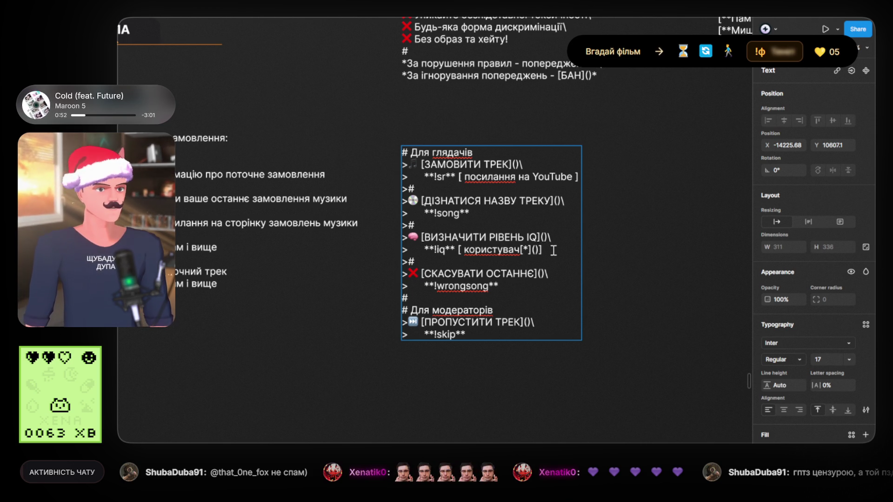
Delete the [ВИЗНАЧИТИ РІВЕНЬ IQ] / !iq lines and the leftover '>#' separator line
drag(542, 249, 385, 239)
key(BackSpace)
key(BackSpace)
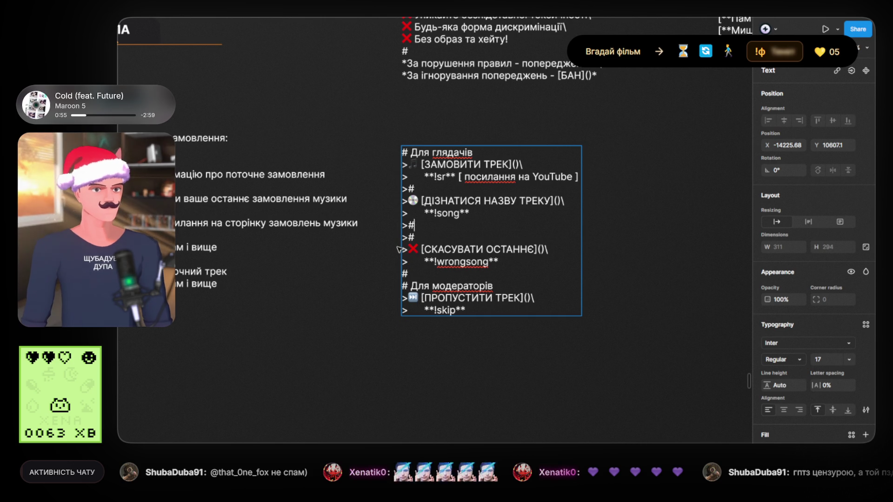
key(BackSpace)
key(BackSpace)
key(Escape)
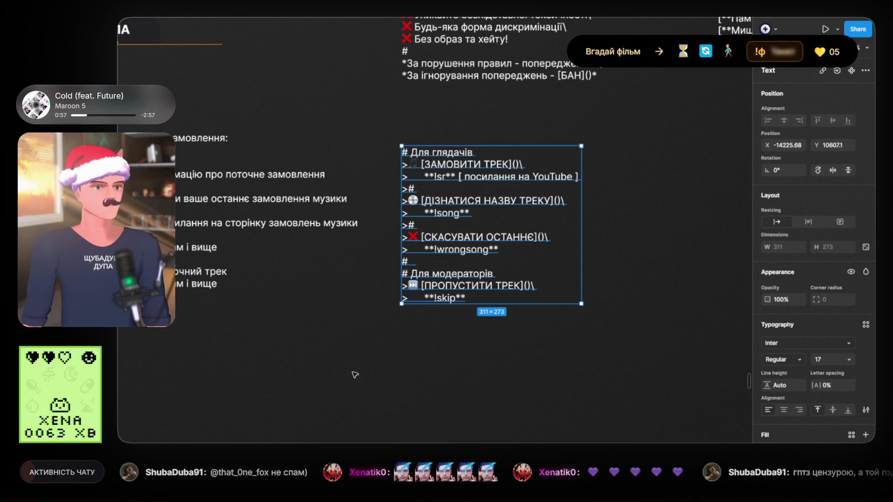
key(Escape)
scroll(331, 372, left, 2)
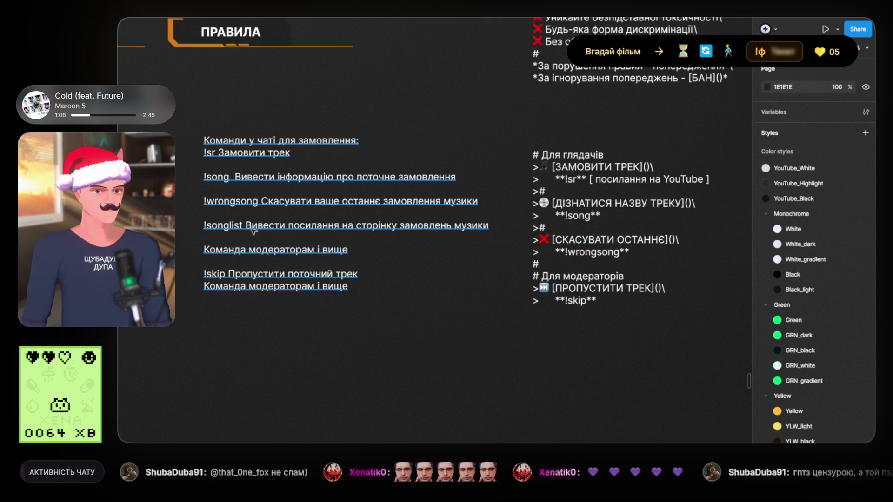
Select the !songlist command name in the left chat-order command list
double_click(248, 225)
drag(248, 225, 203, 225)
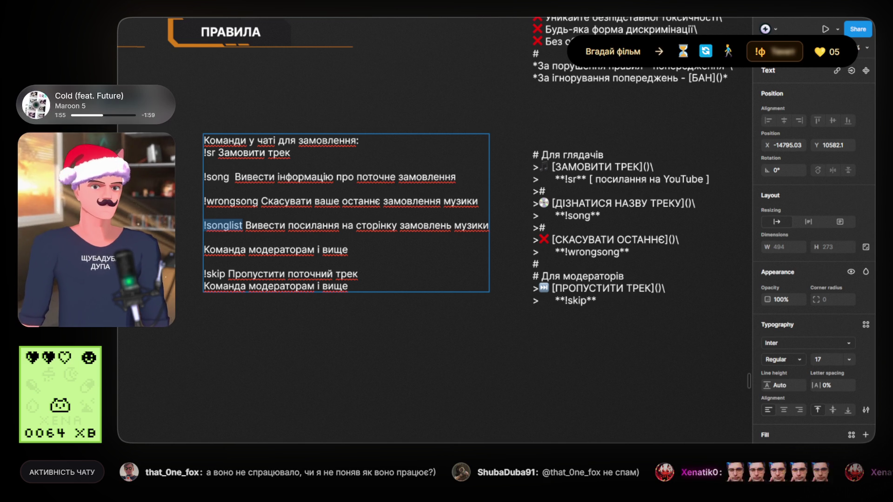
key(Escape)
key(Escape)
Zoom and pan around the canvas to view the green tamagotchi sprite frame
scroll(285, 253, down, 10)
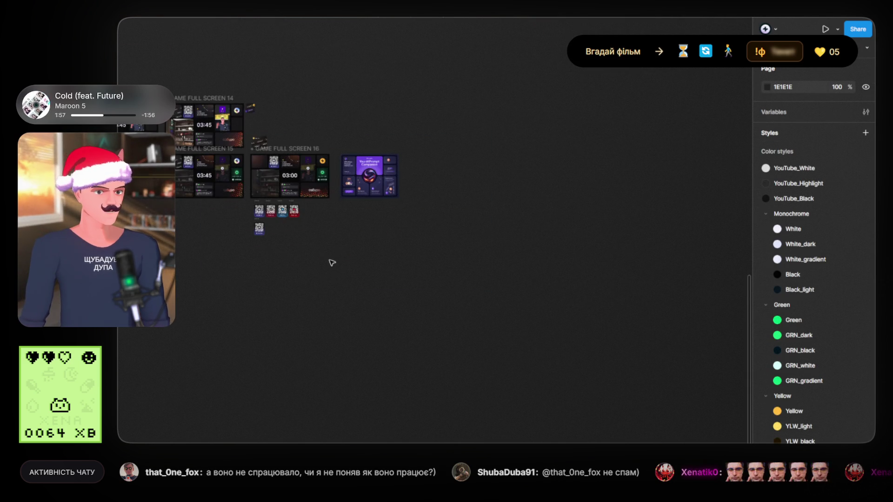
scroll(465, 335, up, 10)
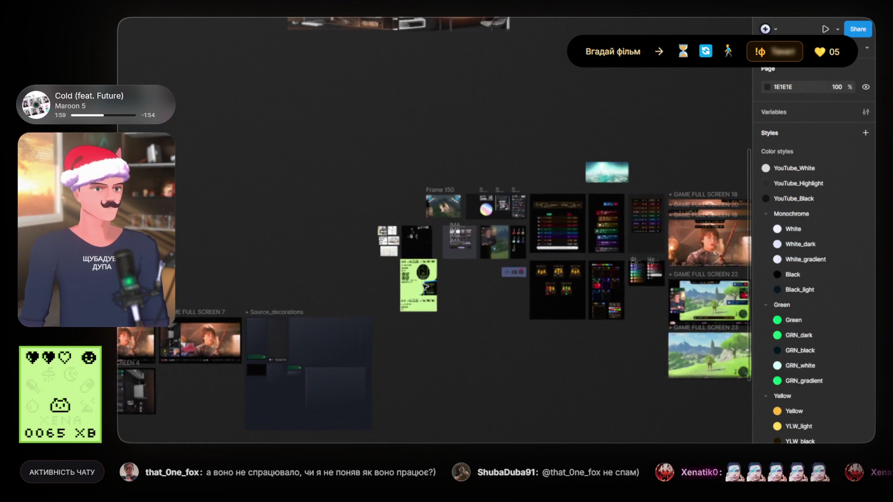
scroll(432, 293, up, 5)
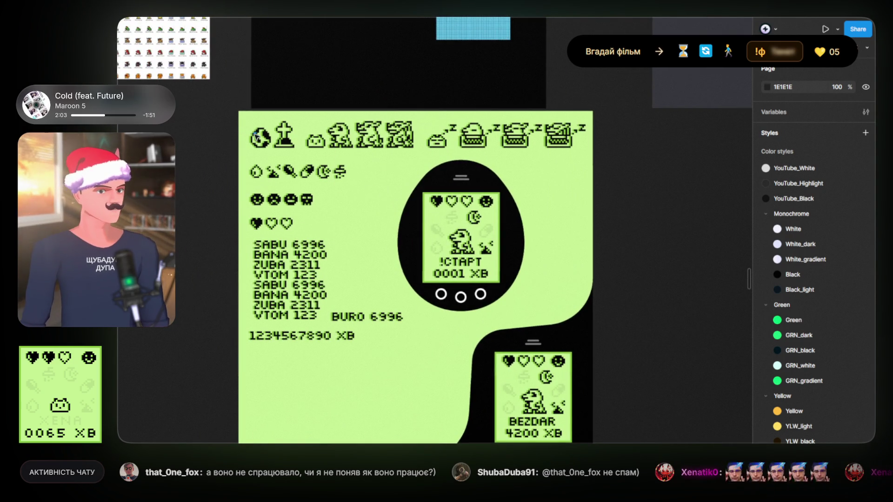
scroll(253, 136, up, 2)
scroll(419, 186, down, 3)
scroll(489, 196, right, 4)
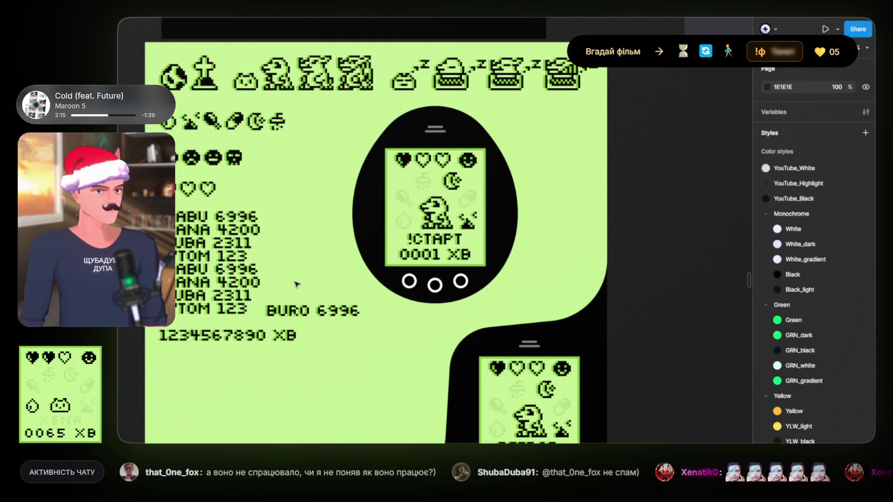
scroll(293, 284, down, 2)
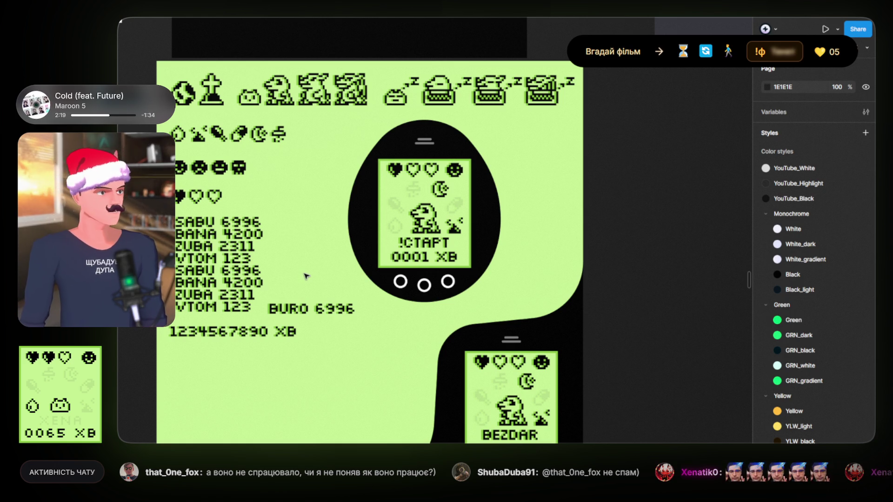
scroll(305, 276, down, 2)
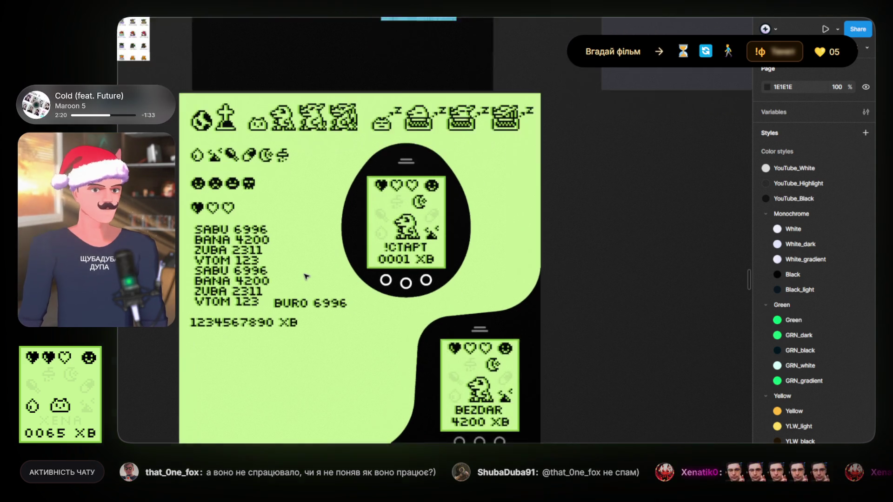
scroll(305, 276, up, 2)
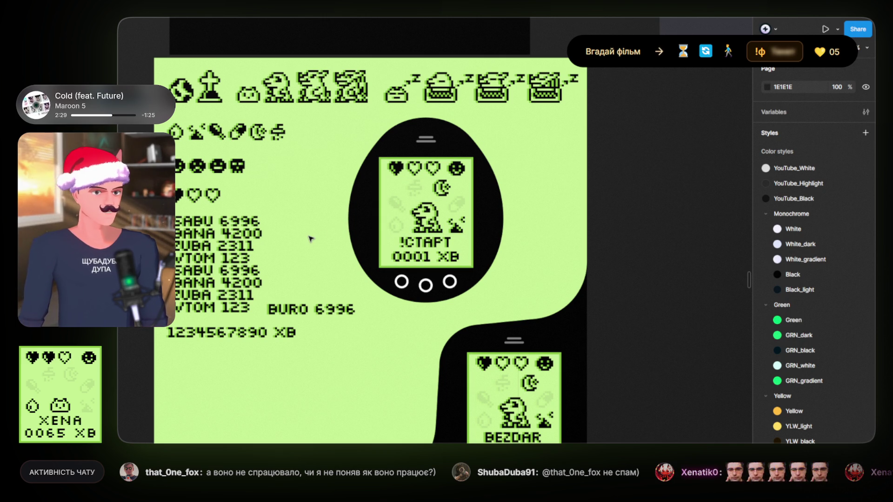
scroll(310, 239, down, 3)
scroll(311, 239, up, 4)
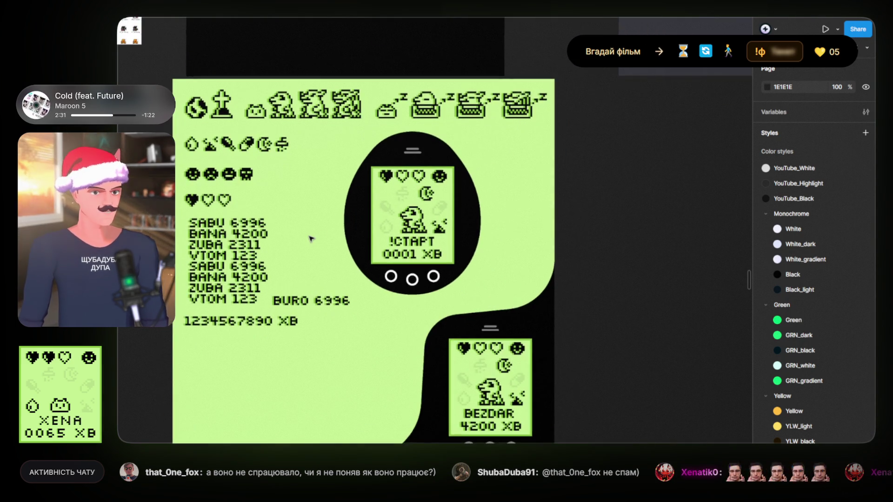
scroll(311, 239, up, 1)
scroll(311, 239, left, 1)
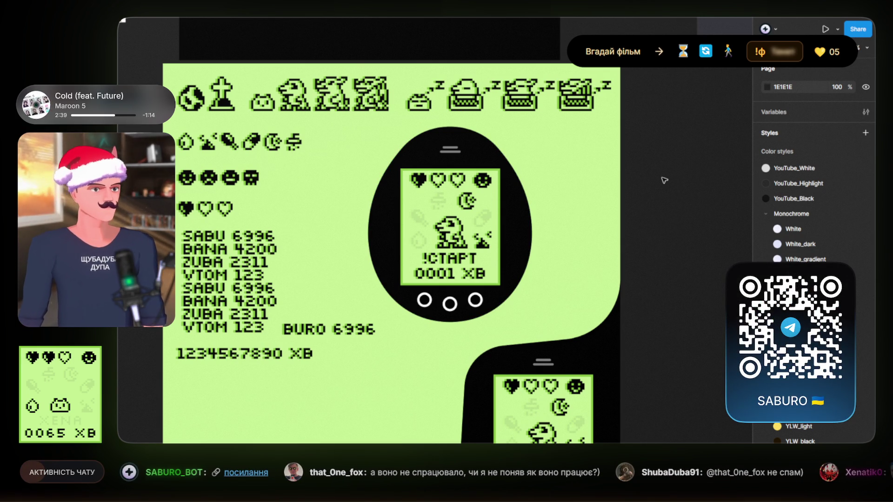
scroll(646, 182, down, 5)
scroll(646, 181, right, 4)
scroll(647, 181, up, 1)
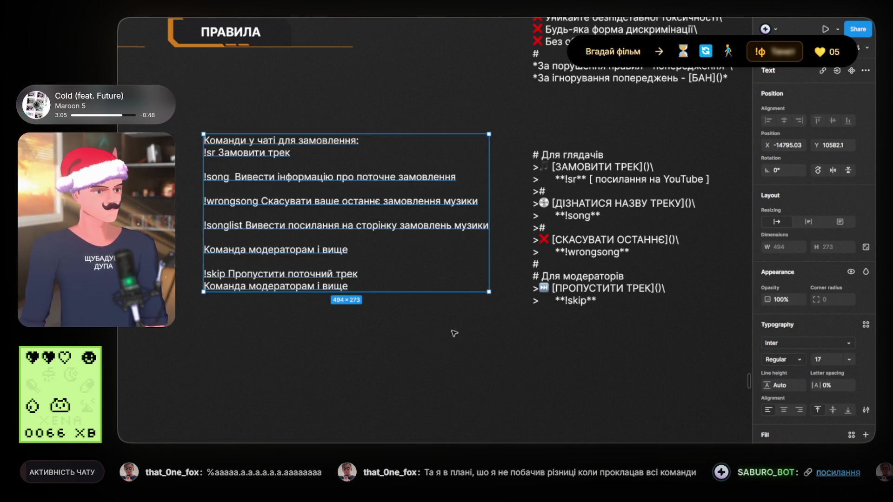
Deselect the command list and scroll back to the ПРАВИЛА frame
key(Escape)
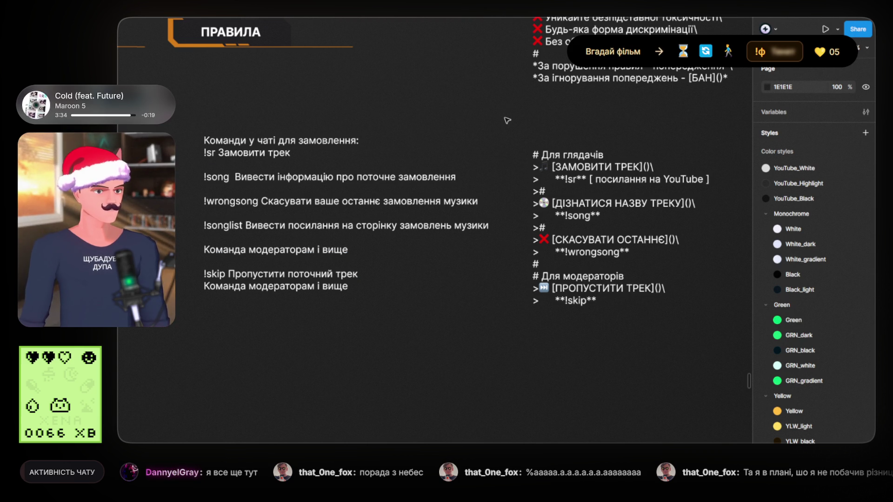
scroll(506, 119, down, 1)
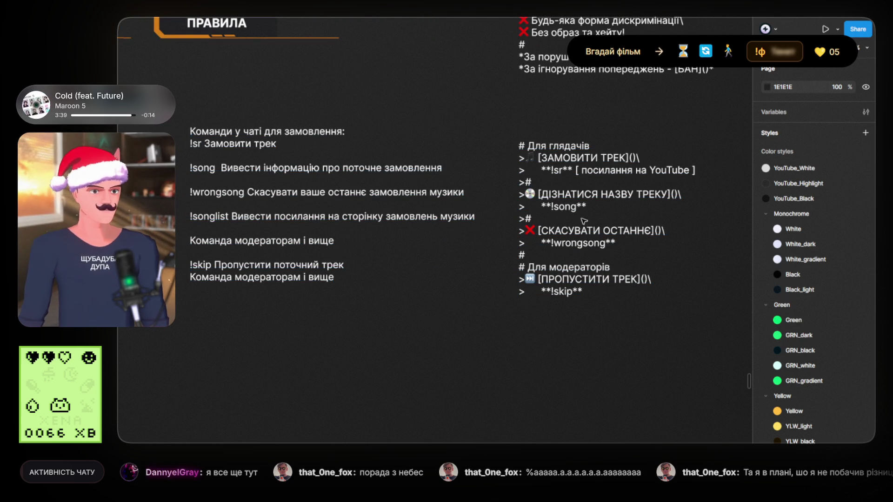
Copy the ❌ СКАСУВАТИ ОСТАННЄ / !wrongsong lines and paste a duplicate entry into the block
double_click(556, 201)
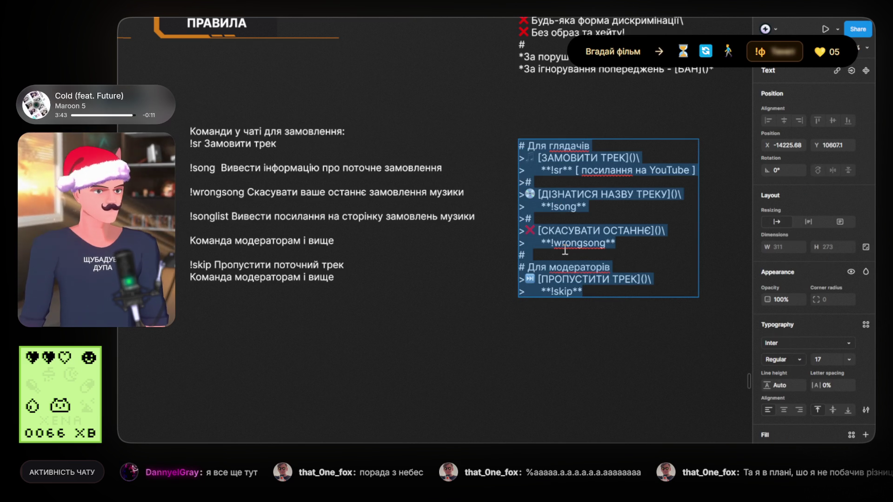
drag(552, 251, 496, 232)
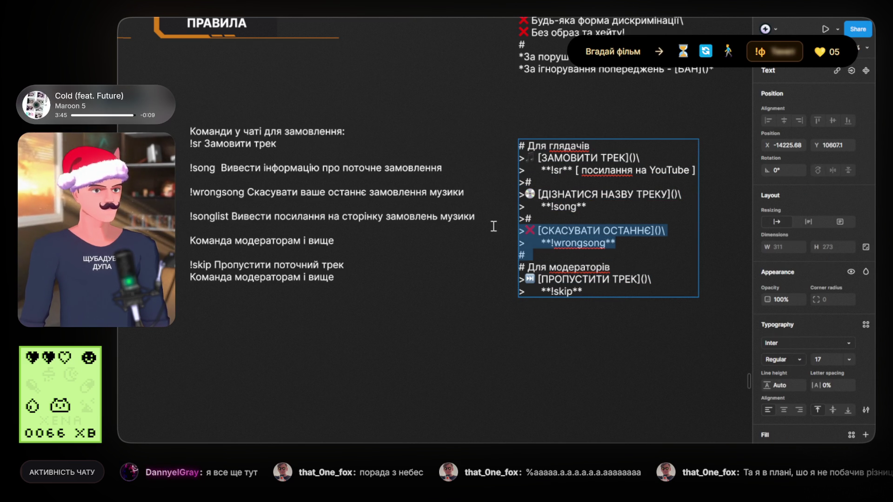
key(ctrl+c)
click(569, 225)
key(ctrl+v)
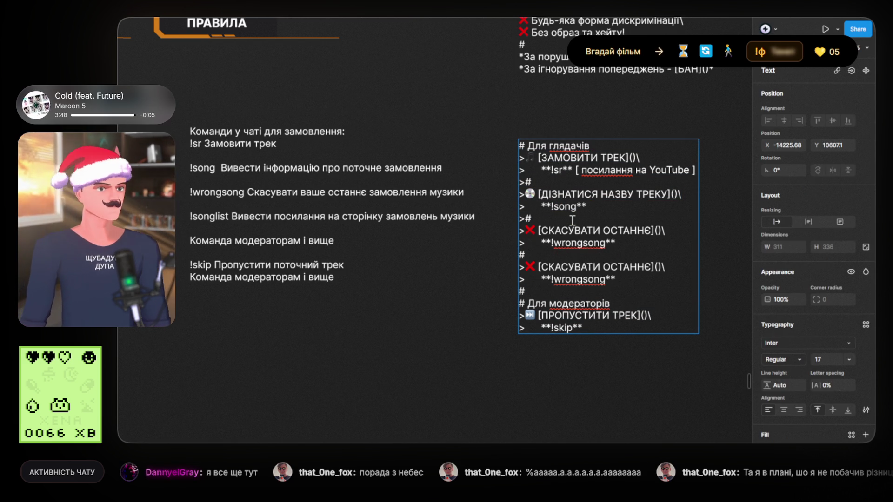
click(562, 254)
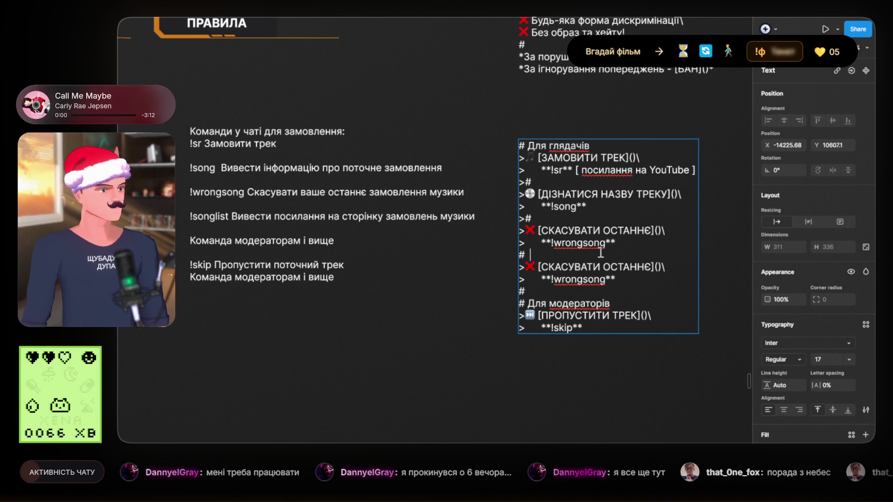
double_click(230, 216)
Replace wrongsong in the duplicated entry with the copied !songlist command
drag(231, 217, 189, 216)
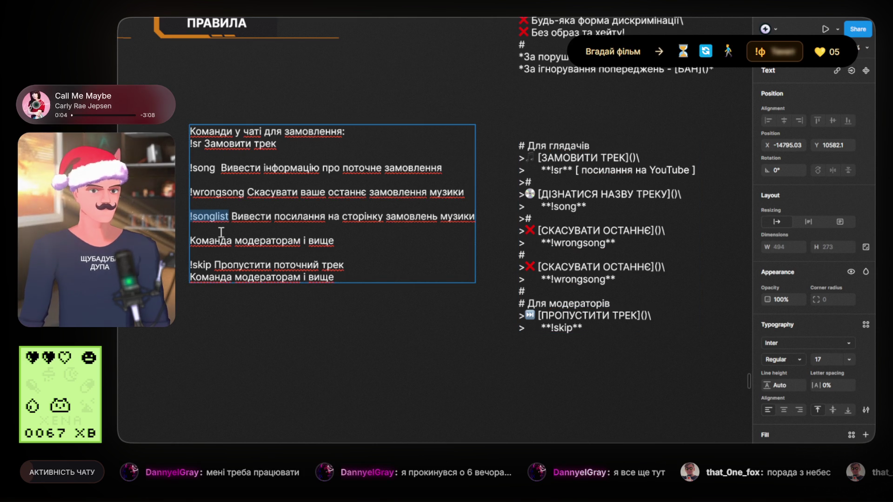
click(606, 243)
drag(606, 242, 560, 244)
key(ctrl+v)
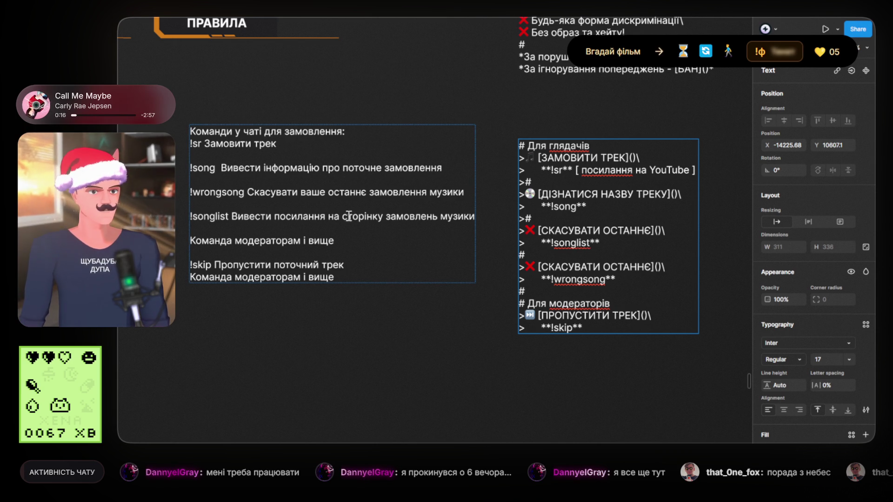
Retitle the new entry ПОКАЗАТИ ПЛЕЙЛИСТ, then delete the plain commands text box
drag(538, 231, 650, 230)
click(562, 267)
drag(540, 231, 649, 231)
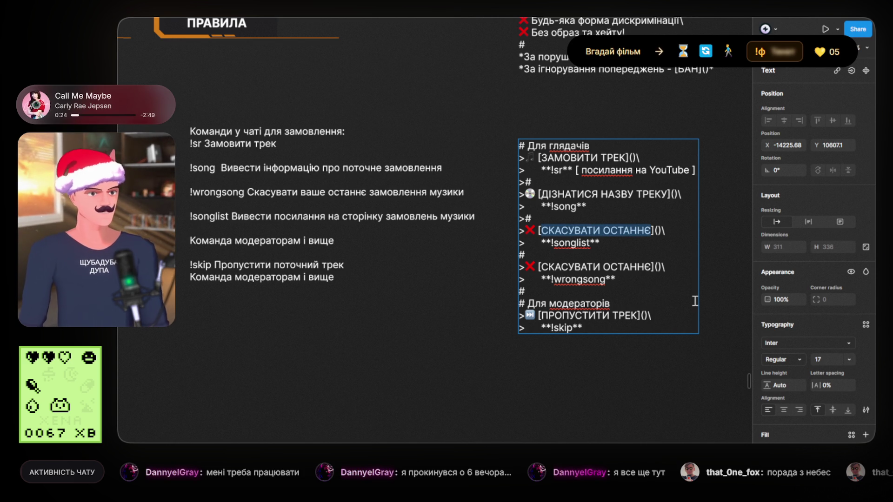
text(ПОКАЗАТИ)
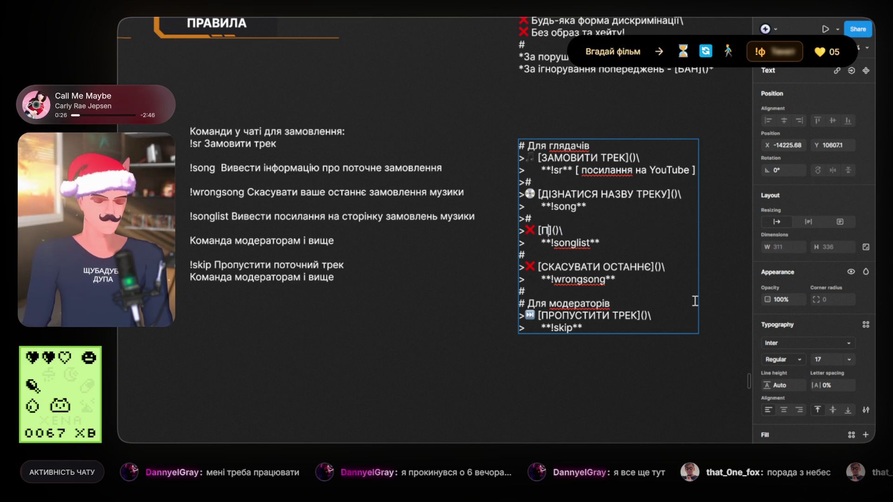
text( ПЛЕЙЛИ)
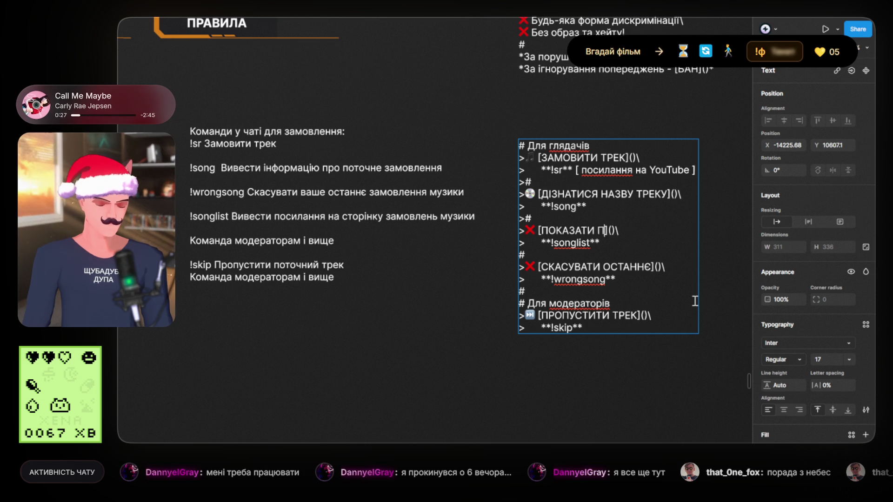
text(СТ)
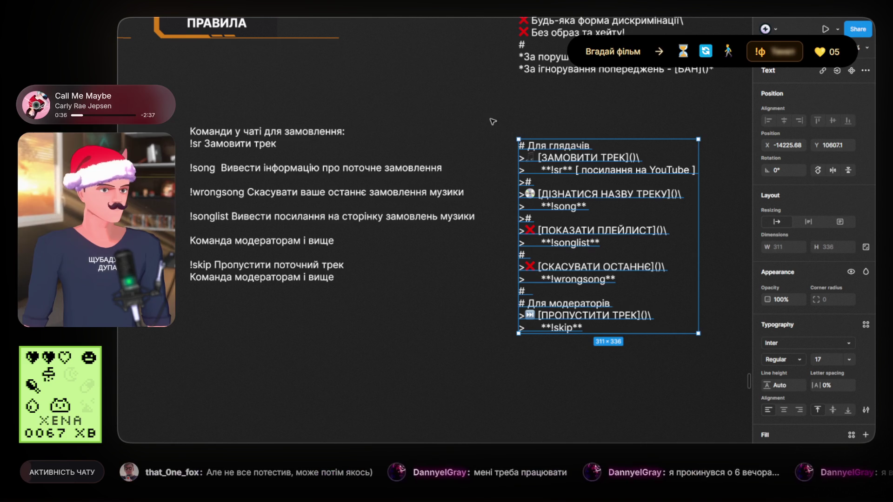
click(315, 137)
key(Delete)
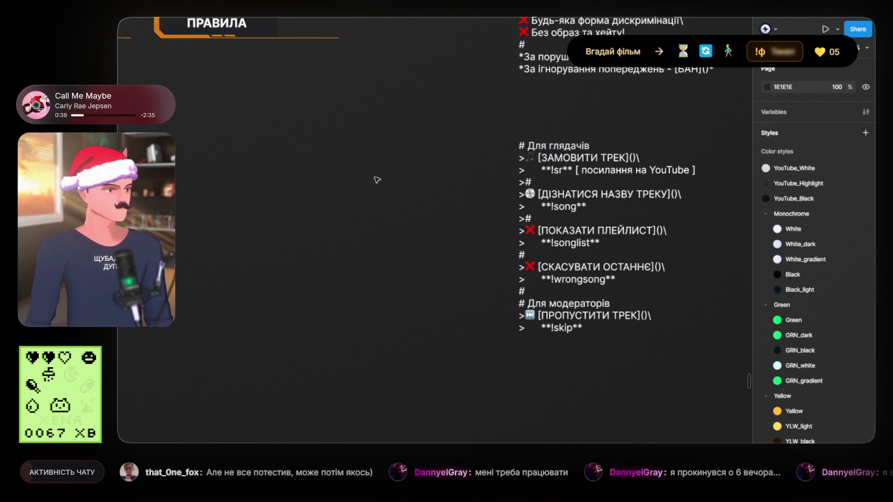
Pan and zoom across the canvas to review the finished command block and other panels
scroll(468, 231, down, 5)
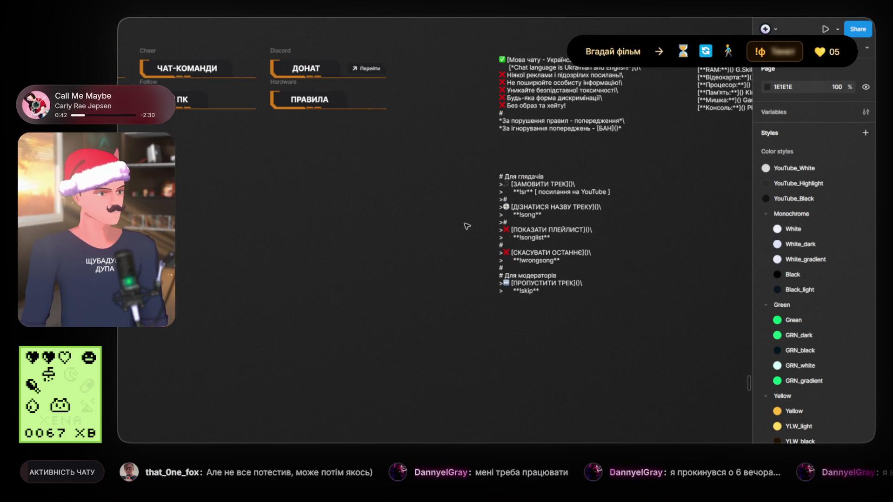
scroll(451, 235, down, 3)
drag(441, 213, 313, 240)
click(372, 239)
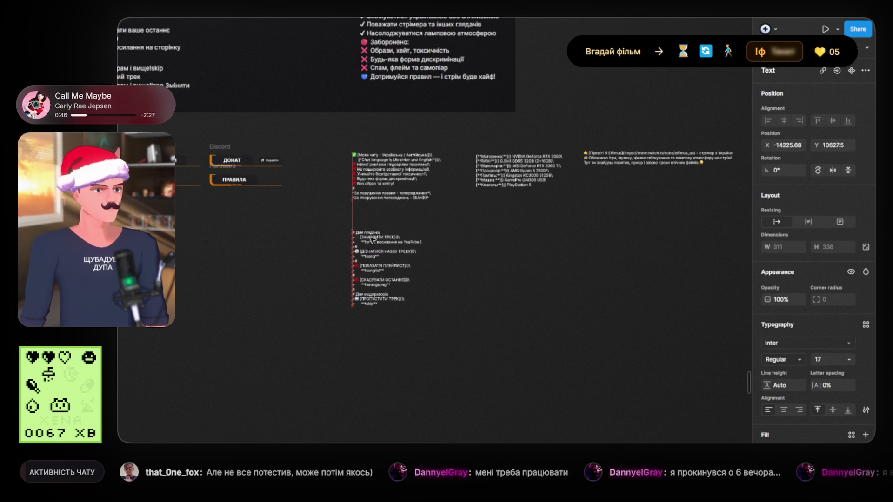
click(461, 255)
scroll(465, 260, down, 5)
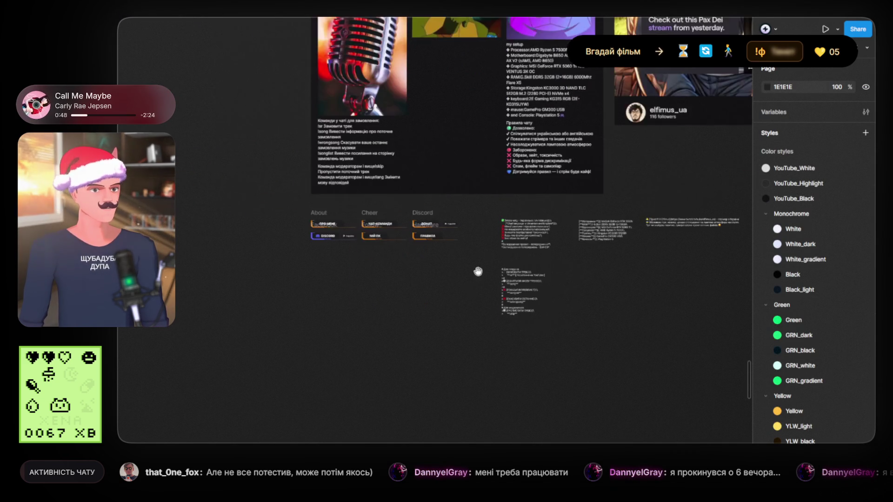
scroll(343, 317, up, 3)
scroll(342, 318, down, 3)
scroll(343, 318, up, 8)
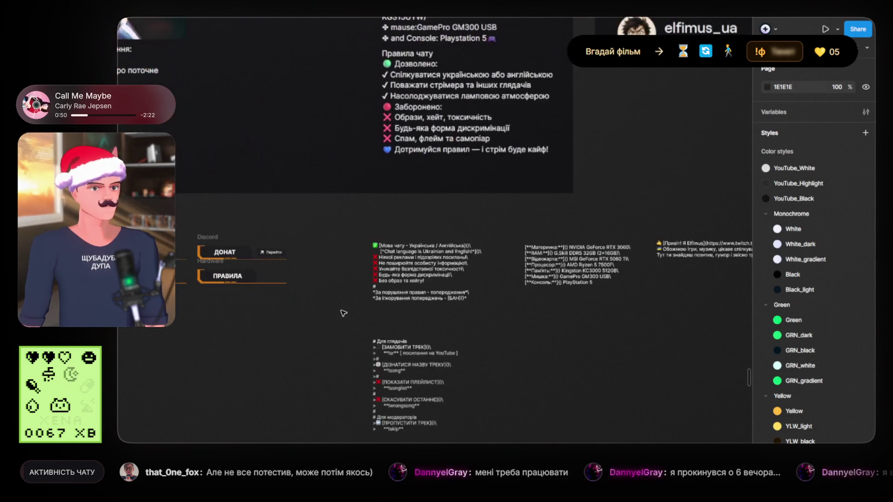
scroll(344, 319, left, 5)
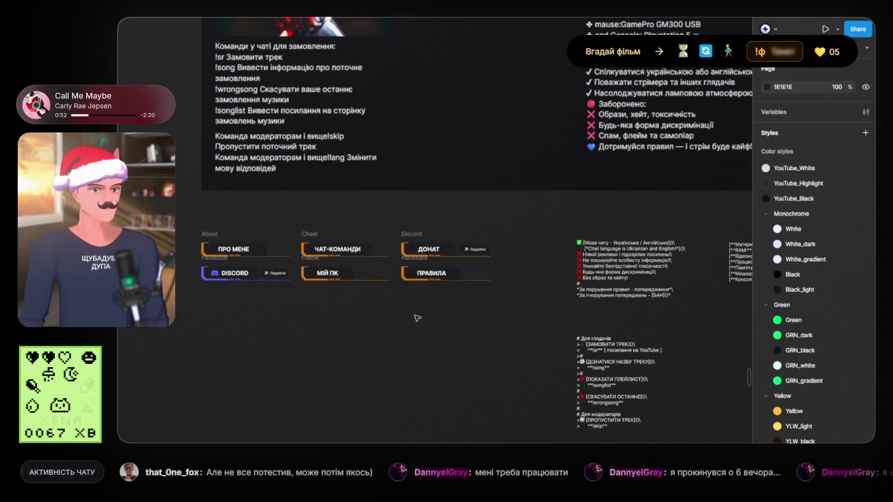
scroll(434, 318, right, 3)
scroll(339, 276, down, 5)
scroll(340, 300, left, 2)
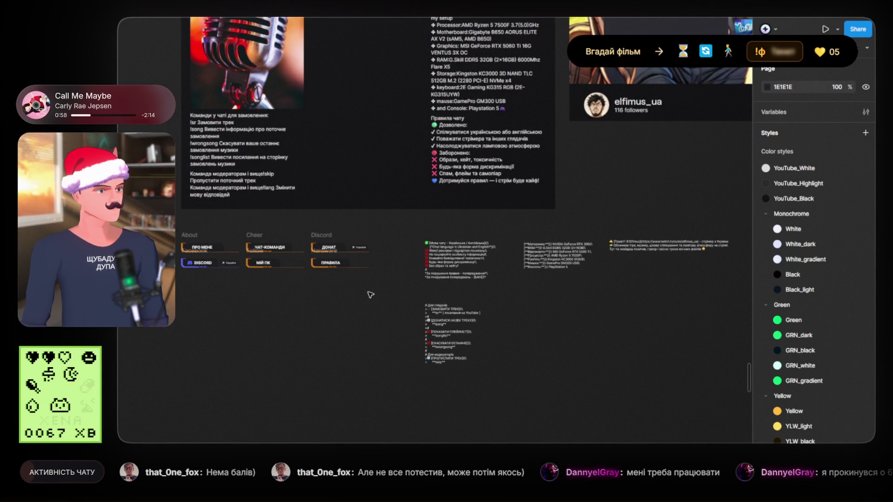
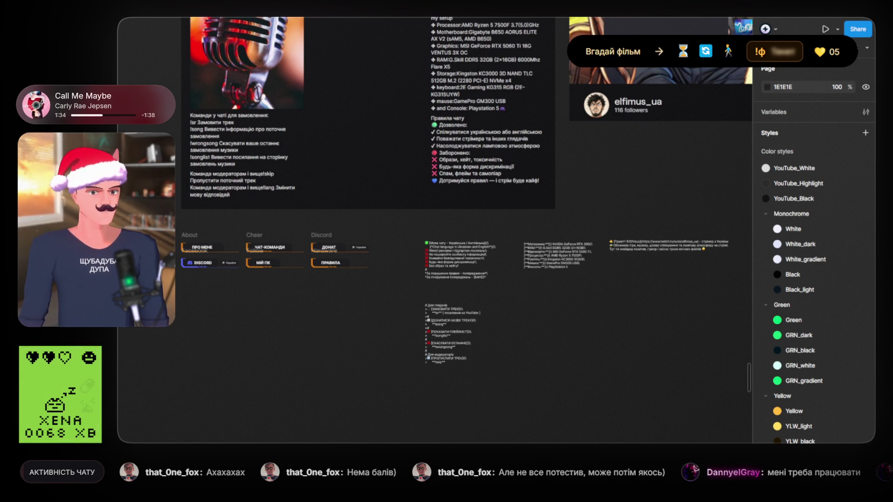
Zoom and pan onto the six orange-accented buttons, briefly selecting ПРО МЕНЕ and all frames
scroll(259, 309, up, 5)
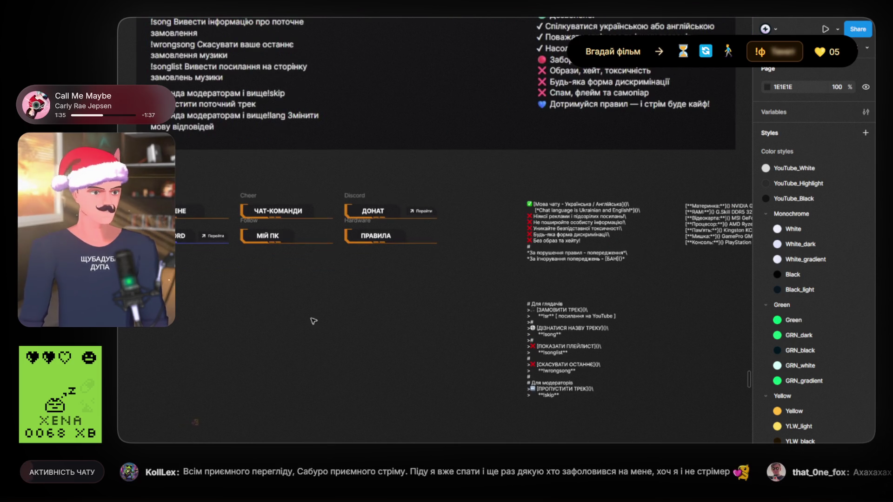
drag(344, 312, 386, 314)
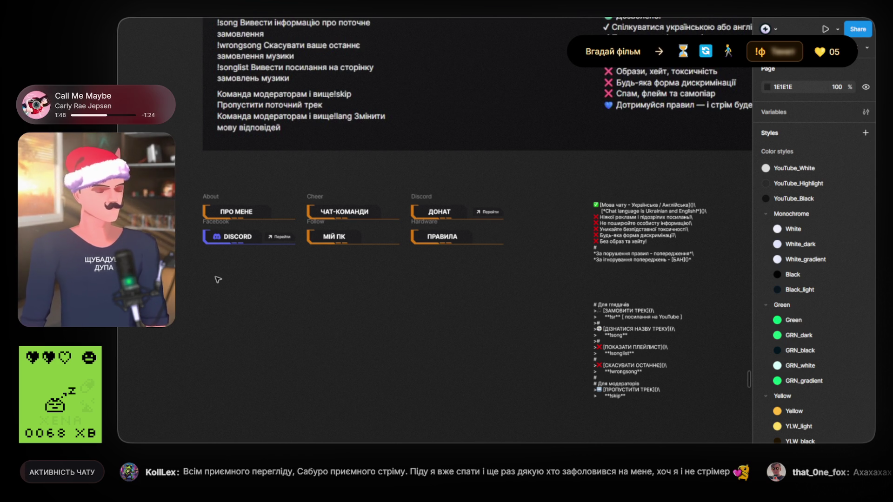
scroll(344, 297, up, 1)
scroll(344, 298, right, 1)
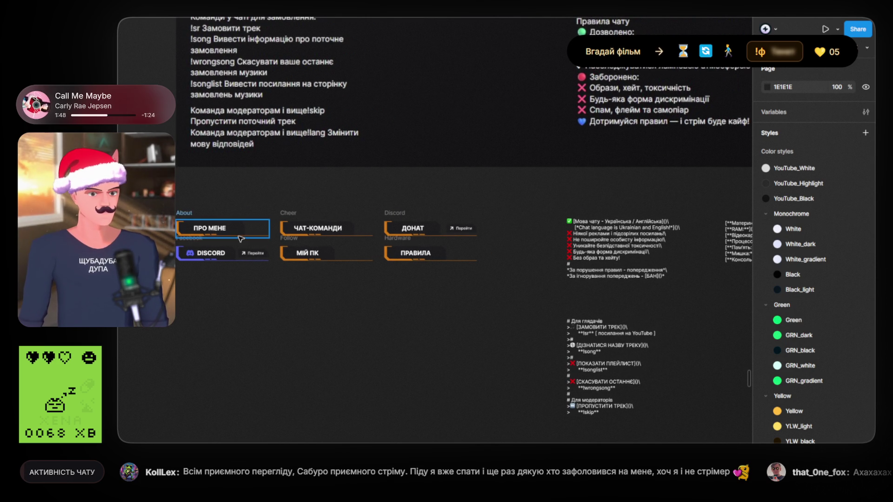
click(210, 228)
key(ctrl+a)
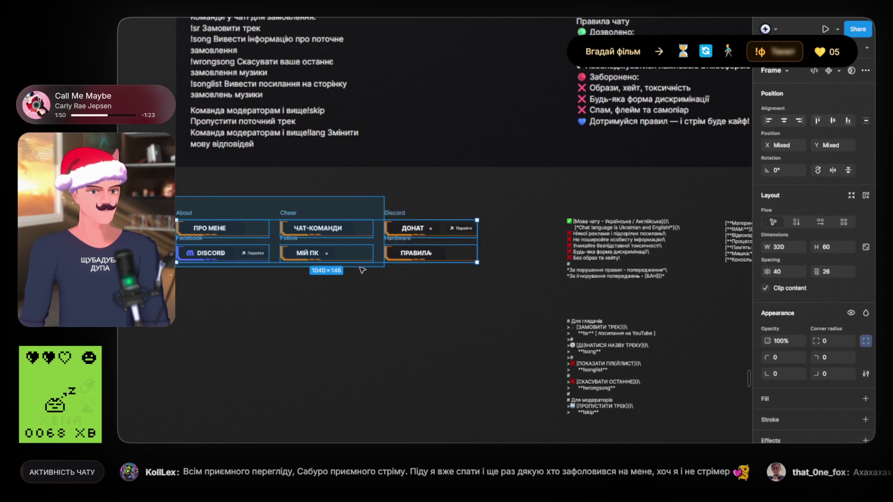
click(331, 289)
scroll(245, 276, up, 2)
scroll(269, 300, left, 1)
scroll(269, 300, up, 1)
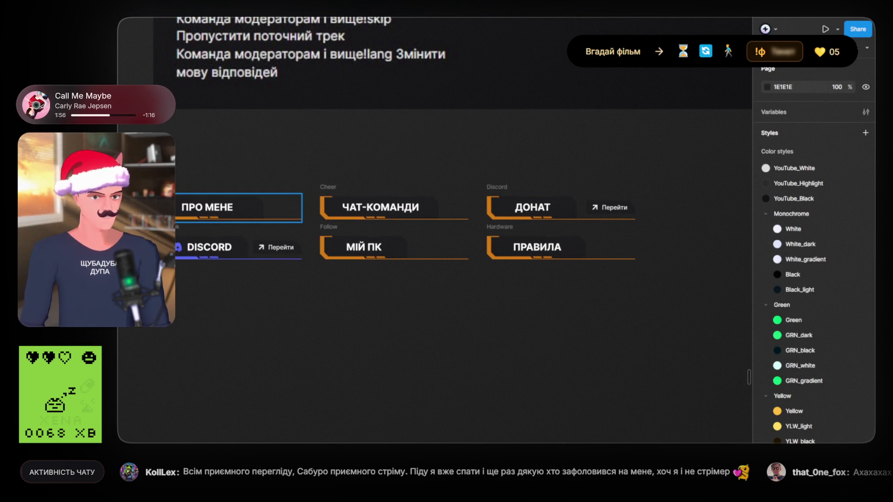
Rename the Cheer button frame to Чат-команди
click(279, 213)
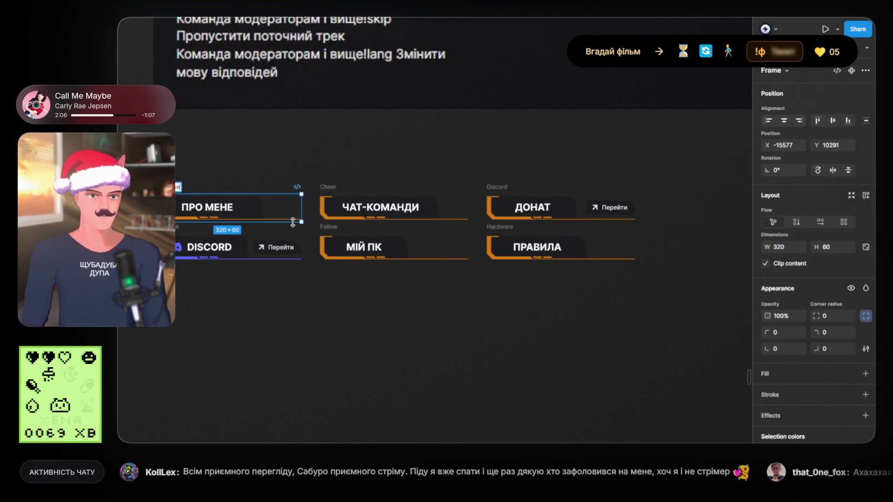
click(331, 187)
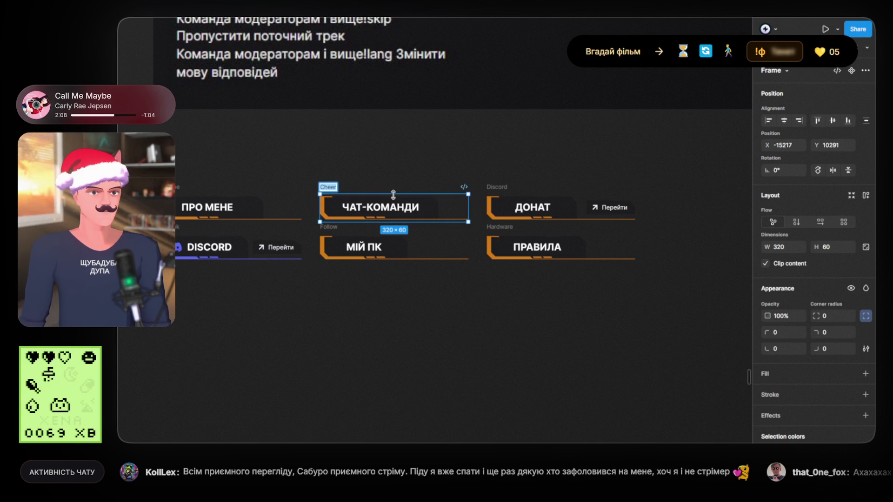
key(ctrl+r)
text(Чат)
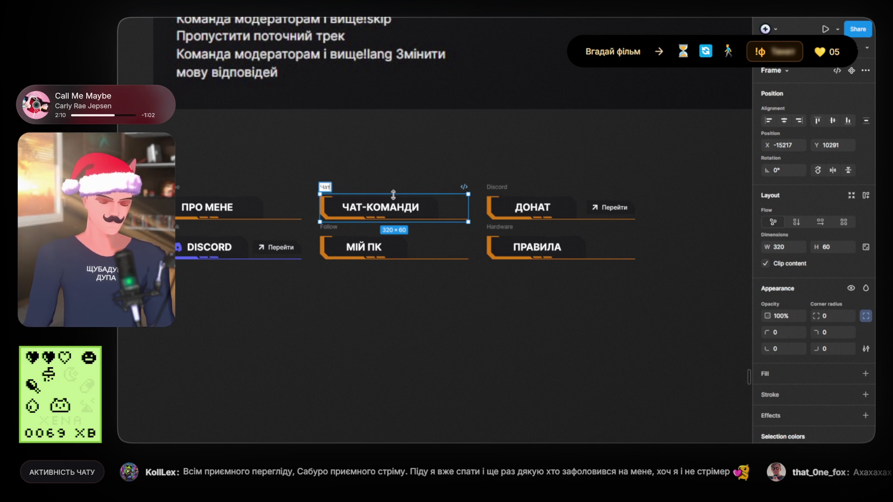
text(-команд)
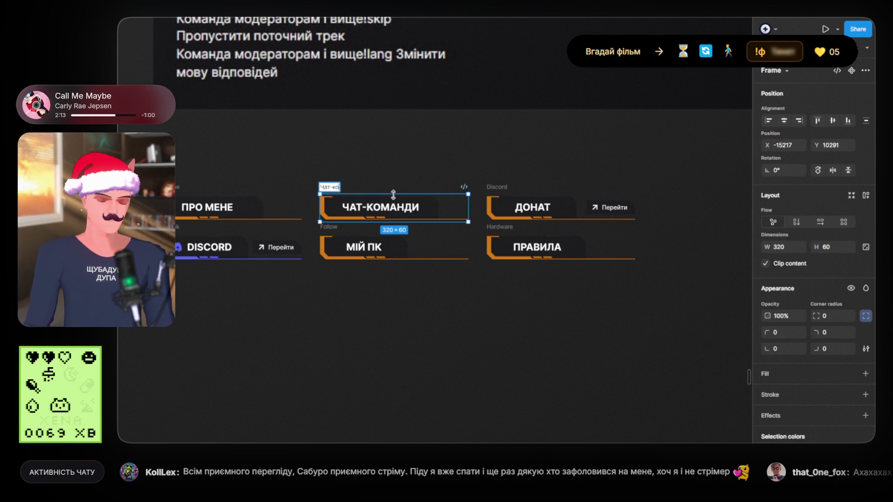
text(и)
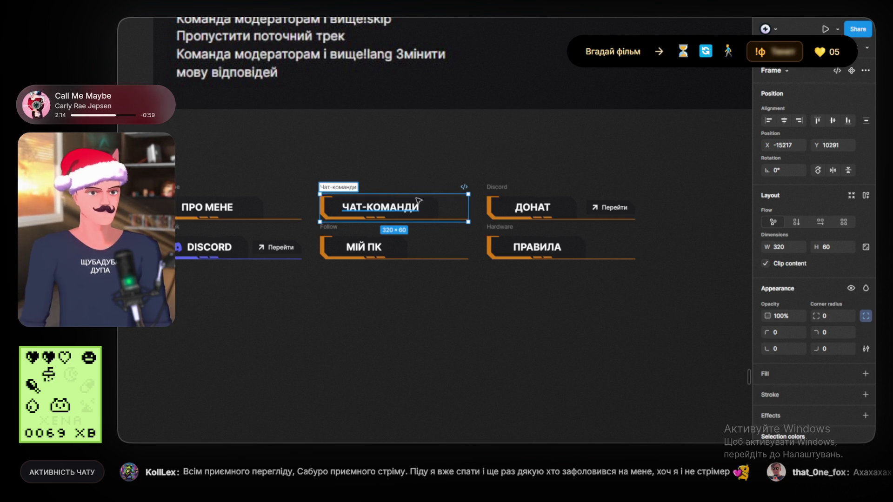
click(524, 186)
Rename the Discord button frame to Донат
click(529, 190)
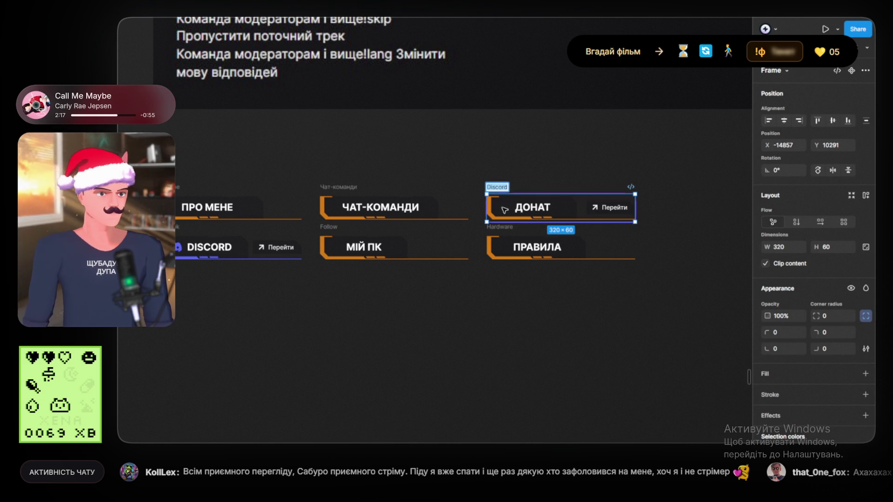
text(Донати)
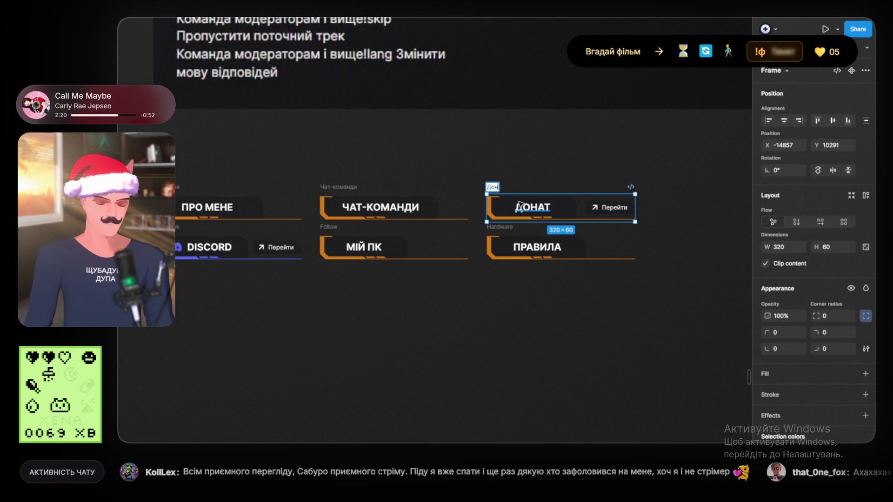
key(BackSpace)
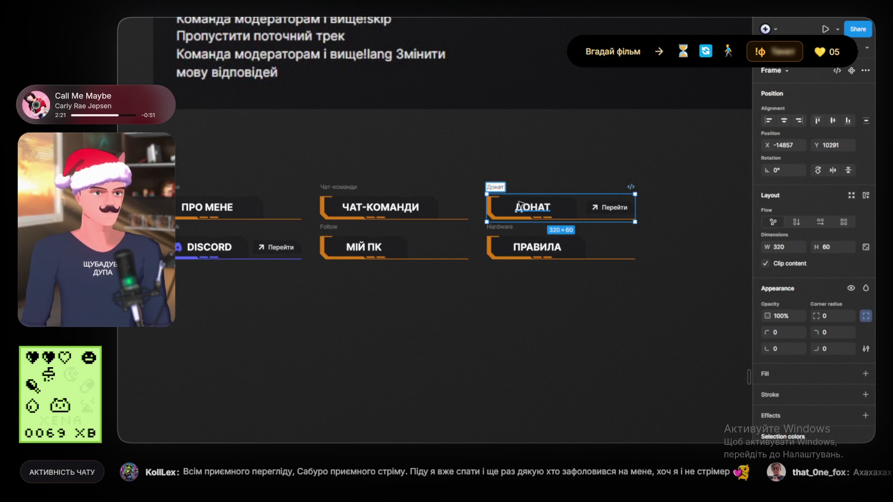
click(409, 303)
Rename the Follow button frame to Мій ПК
click(251, 253)
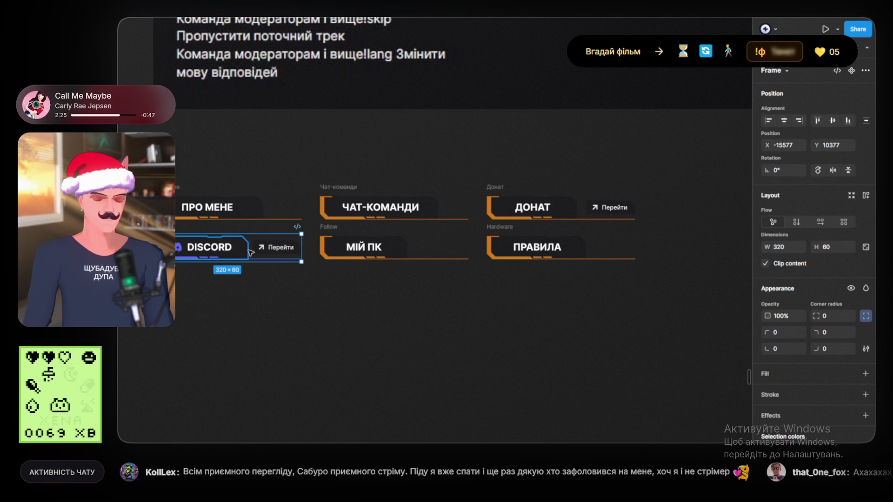
click(361, 332)
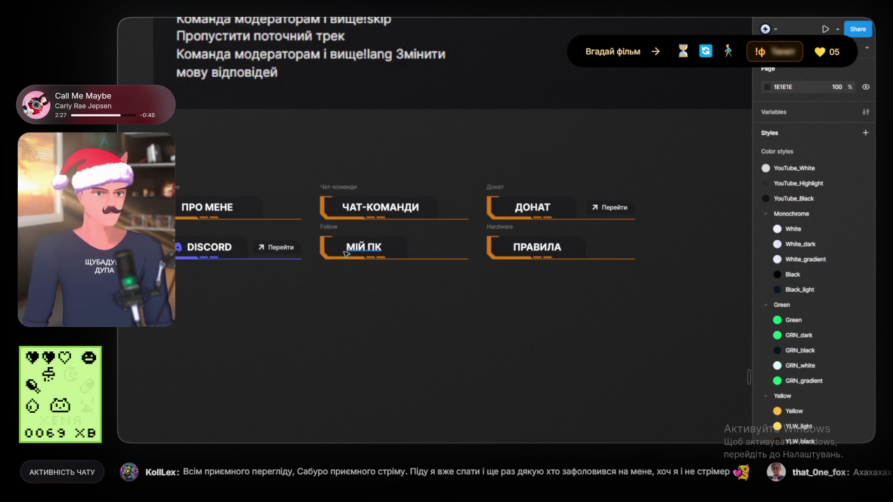
double_click(331, 227)
key(Return)
text(Мій)
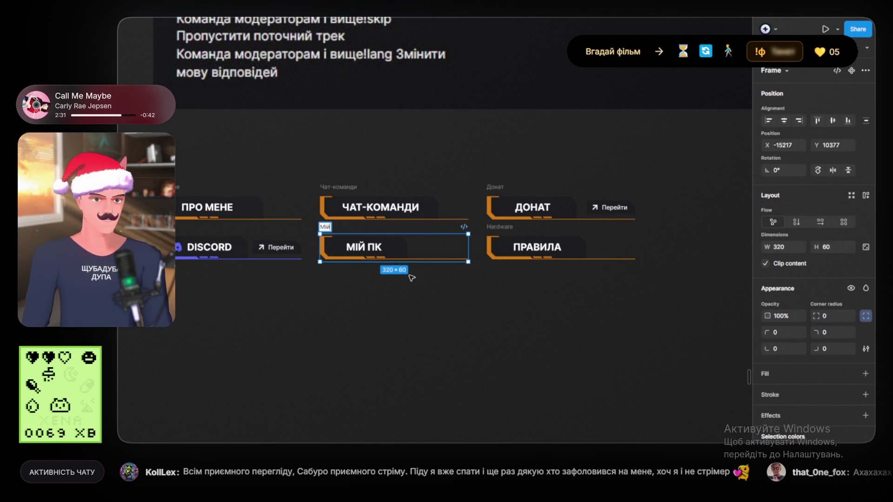
text( ПК)
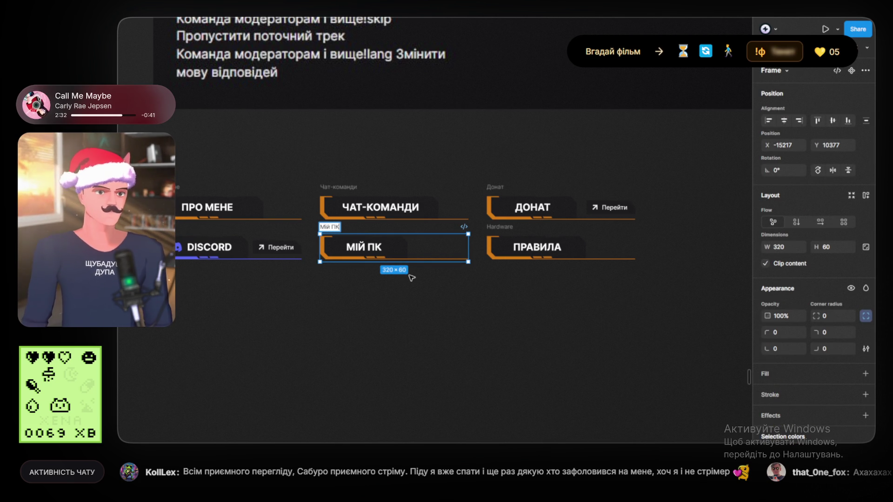
click(448, 291)
Rename the Hardware frame to Правила, then select all six button frames
double_click(505, 228)
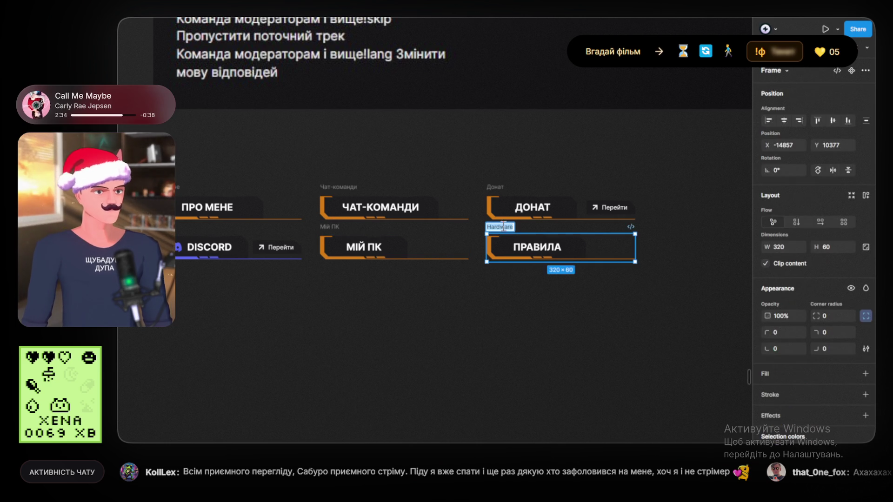
key(BackSpace)
text(Правила)
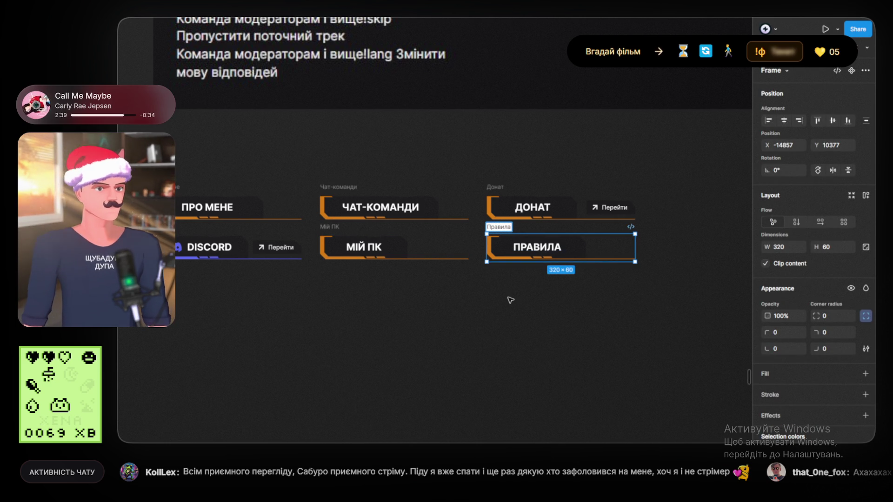
click(249, 147)
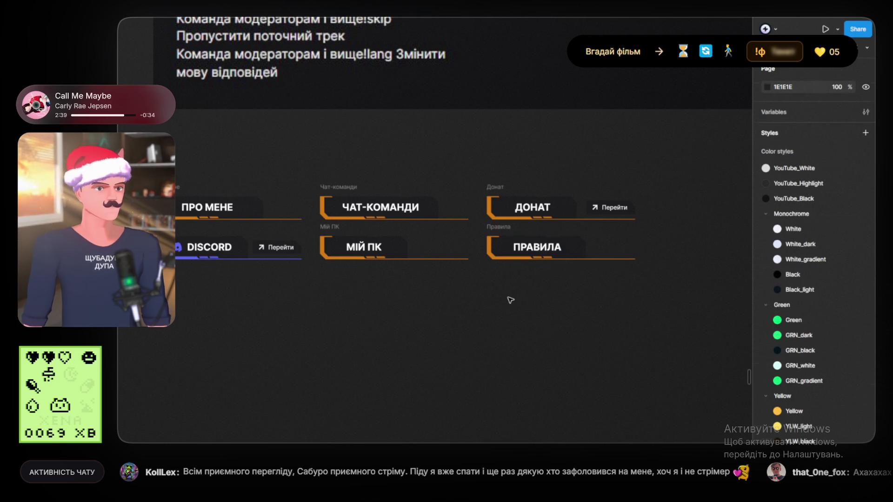
mouse_move(177, 154)
mouse_down()
mouse_move(534, 295)
mouse_move(687, 323)
mouse_move(676, 305)
mouse_up()
Give all six selected button frames a PNG export setting at 3x scale
scroll(786, 407, down, 3)
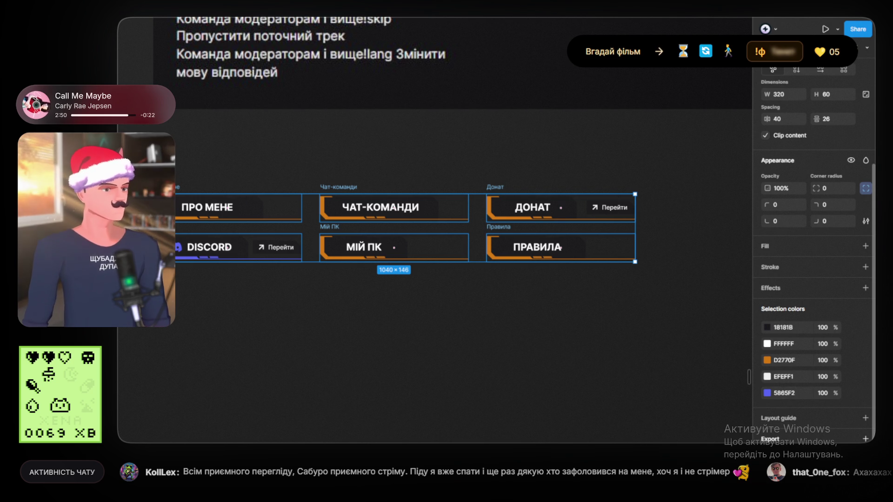
scroll(791, 410, down, 1)
click(794, 418)
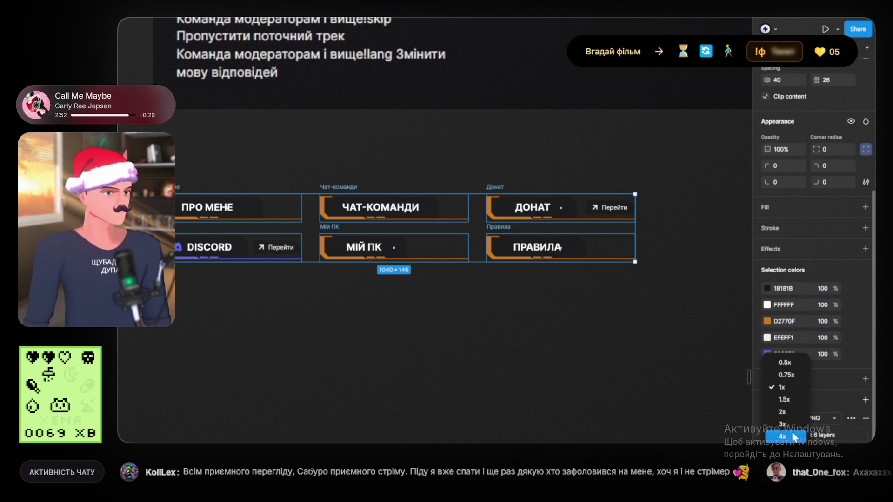
click(794, 425)
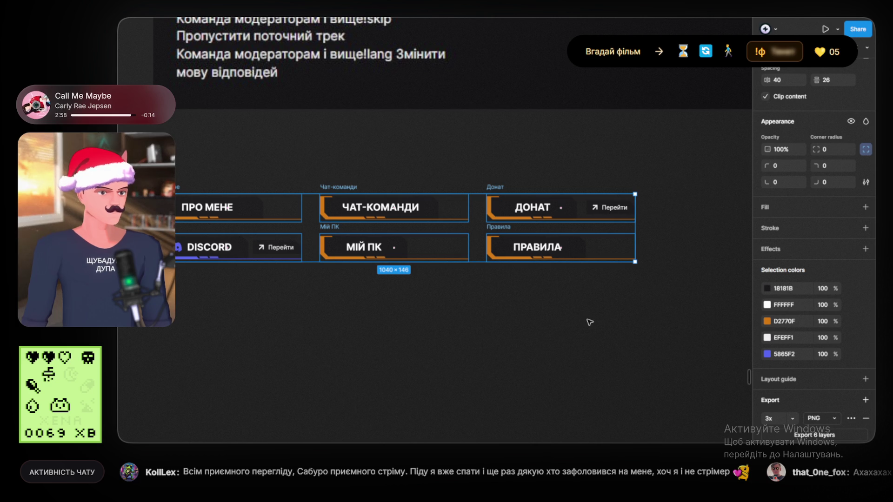
click(607, 299)
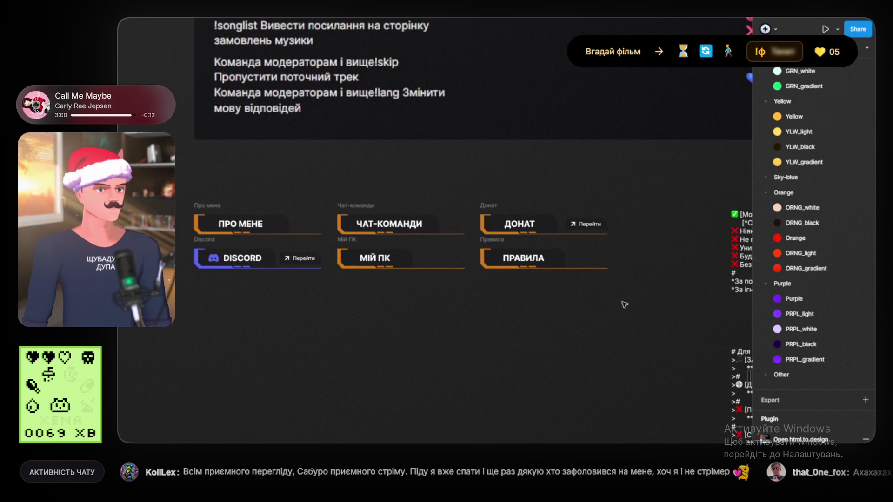
mouse_move(670, 295)
mouse_down()
mouse_move(216, 195)
mouse_move(124, 205)
mouse_move(93, 242)
mouse_up()
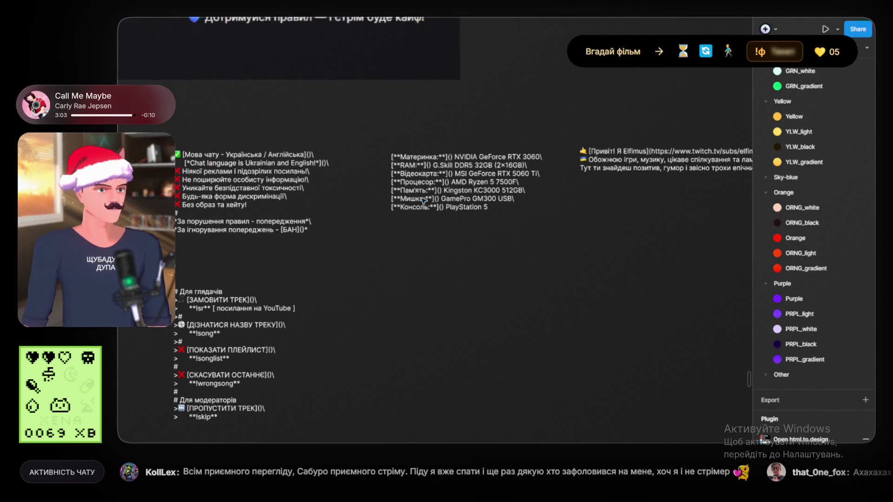
Select the streamer greeting text beside the rules and commands blocks, then deselect it
click(645, 161)
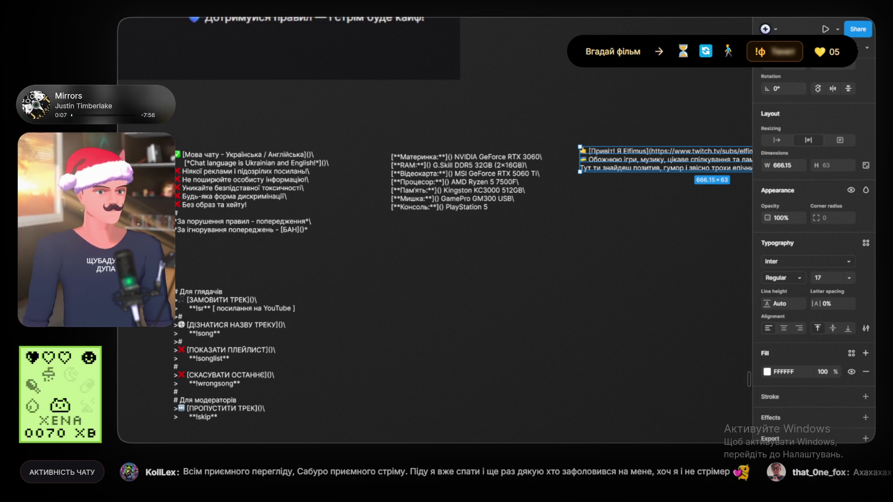
key(Escape)
click(502, 308)
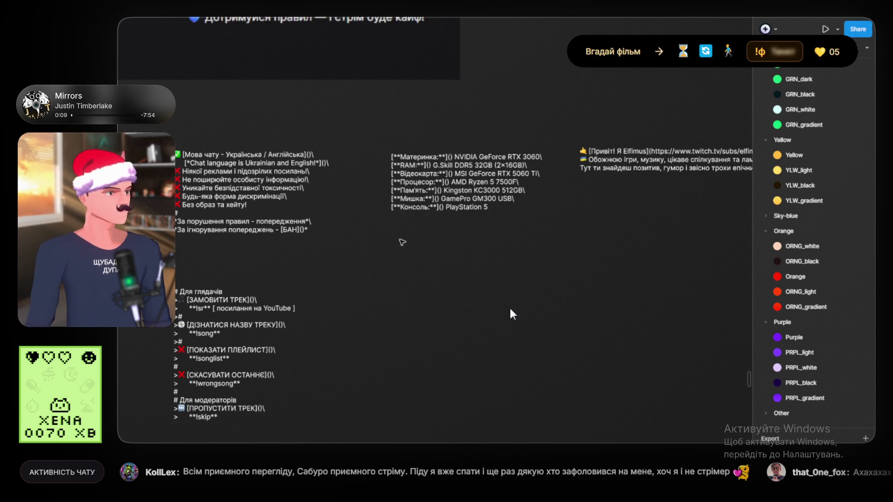